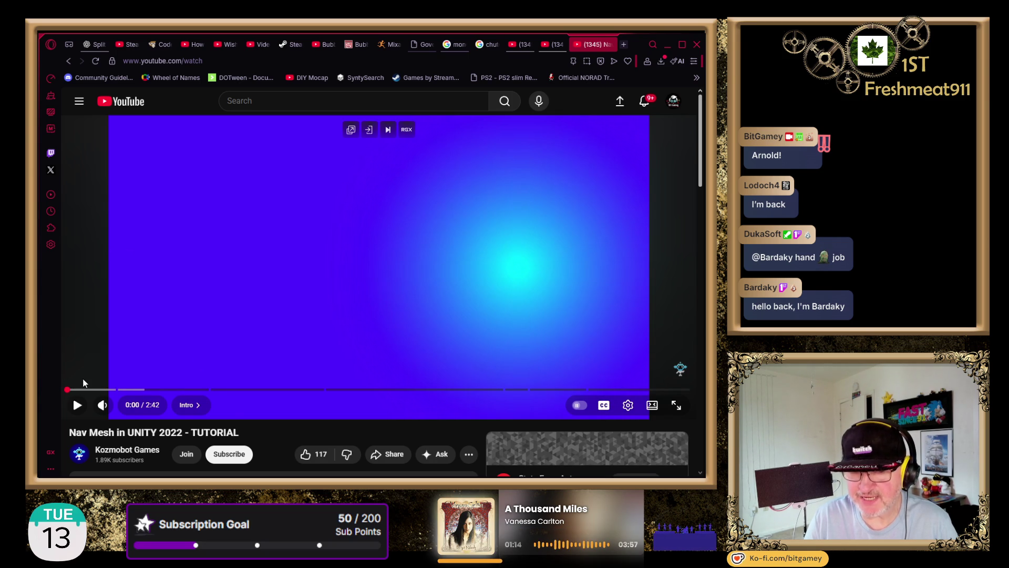
Play the Nav Mesh tutorial, with one brief pause, up to the obsolete Navigation window caption.
click(76, 406)
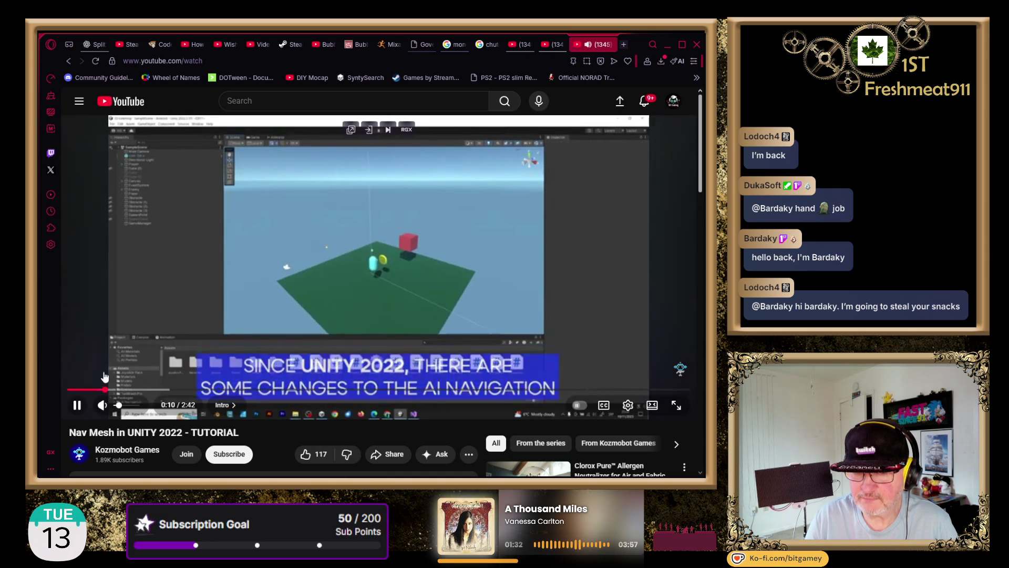
click(74, 411)
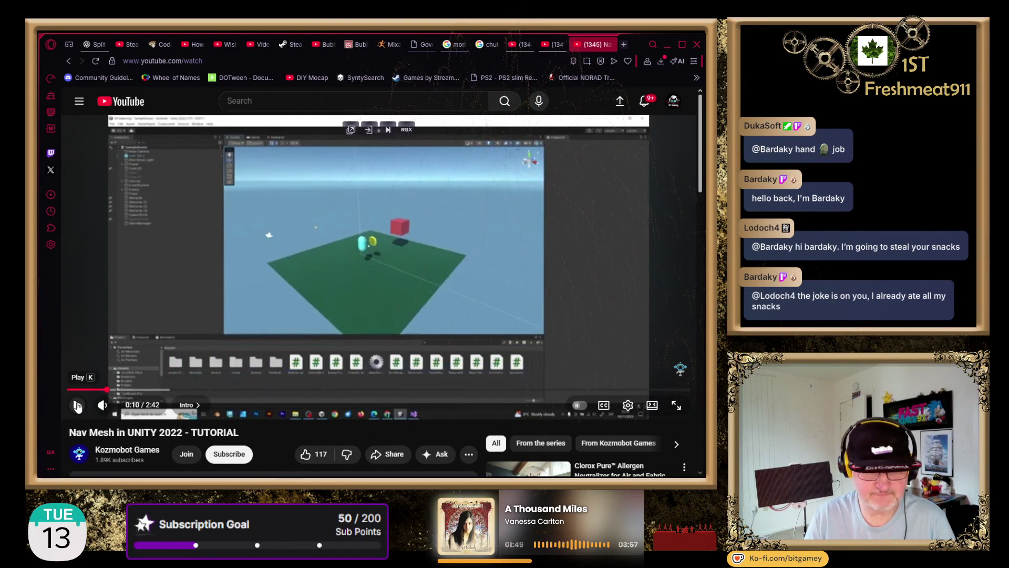
click(78, 405)
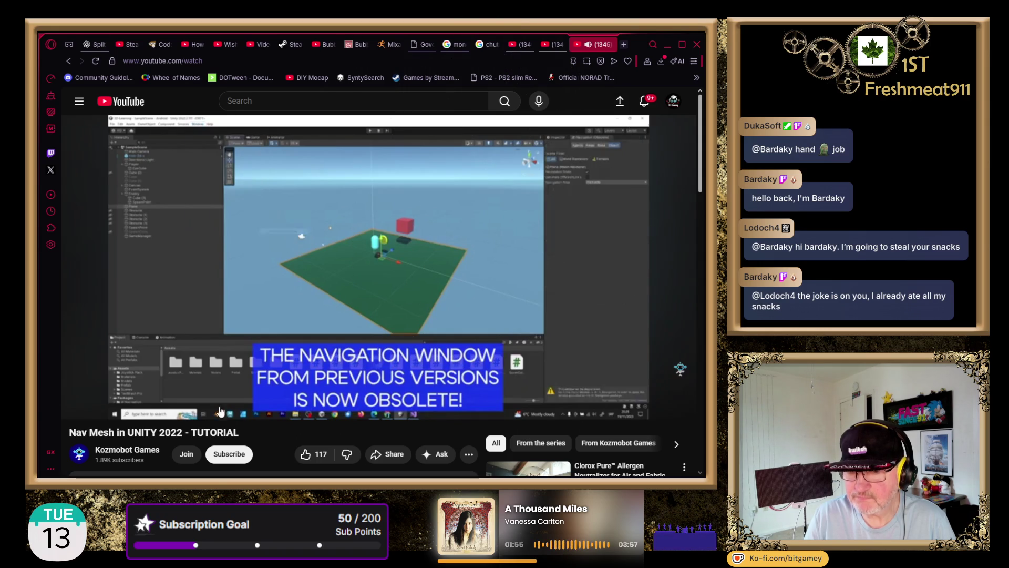
Toggle the tutorial's captions on and off, then pause on the deprecation warning.
click(77, 405)
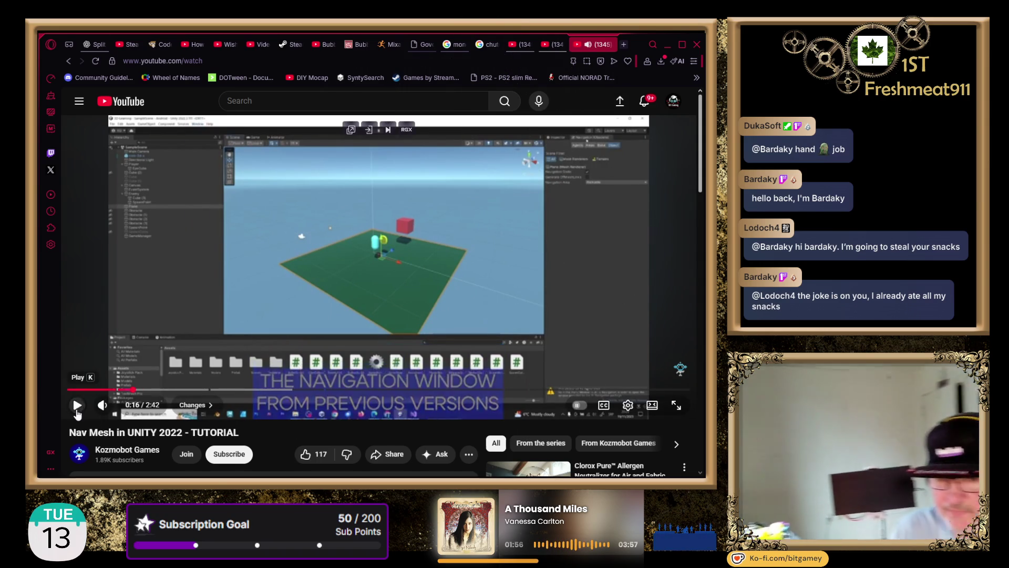
click(601, 412)
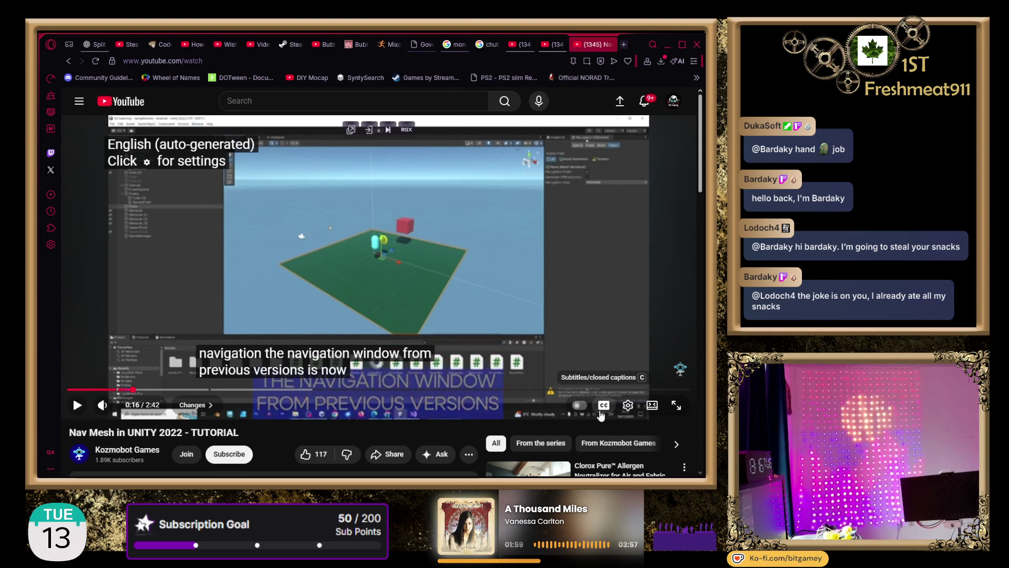
click(601, 413)
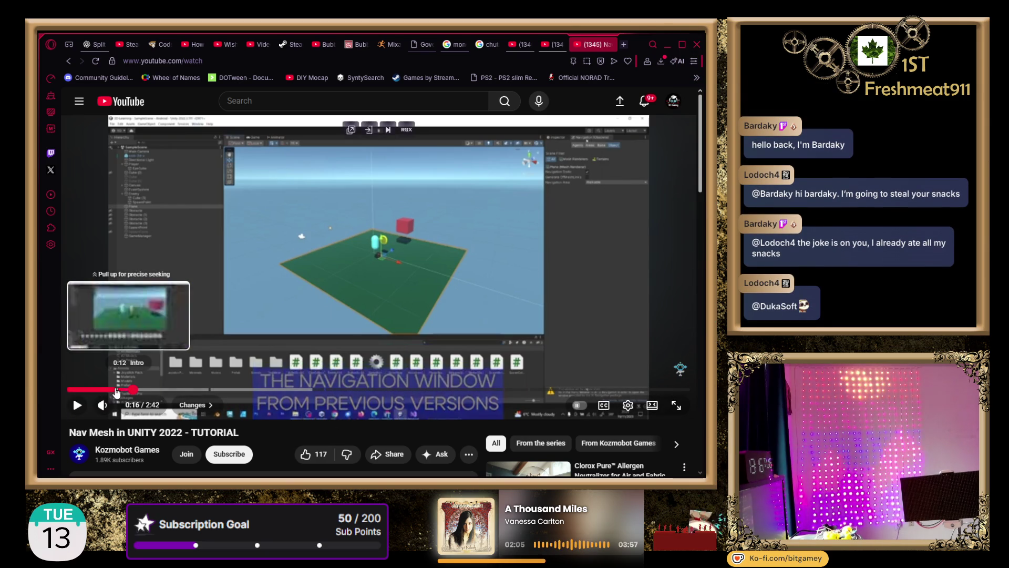
click(78, 405)
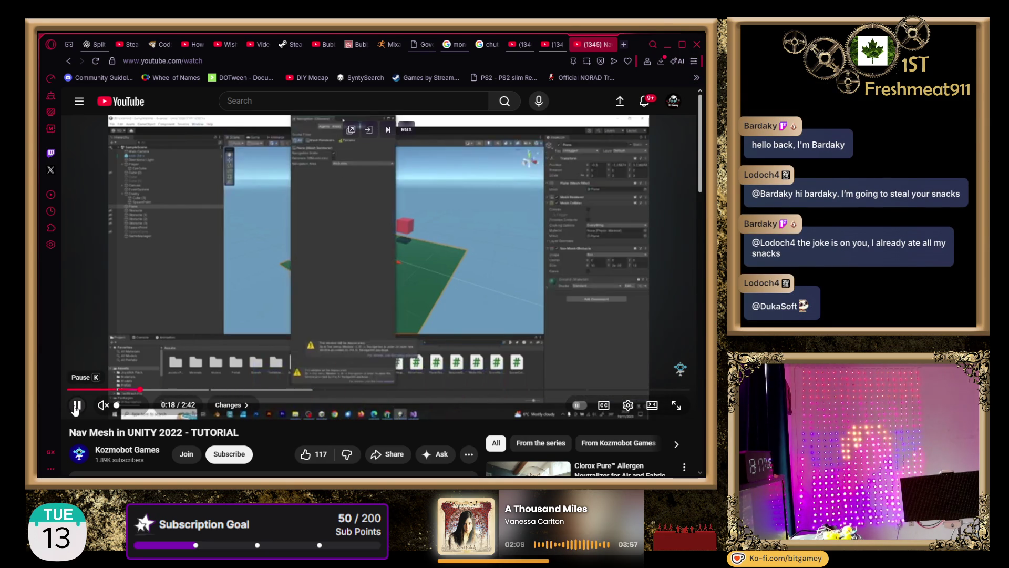
click(77, 406)
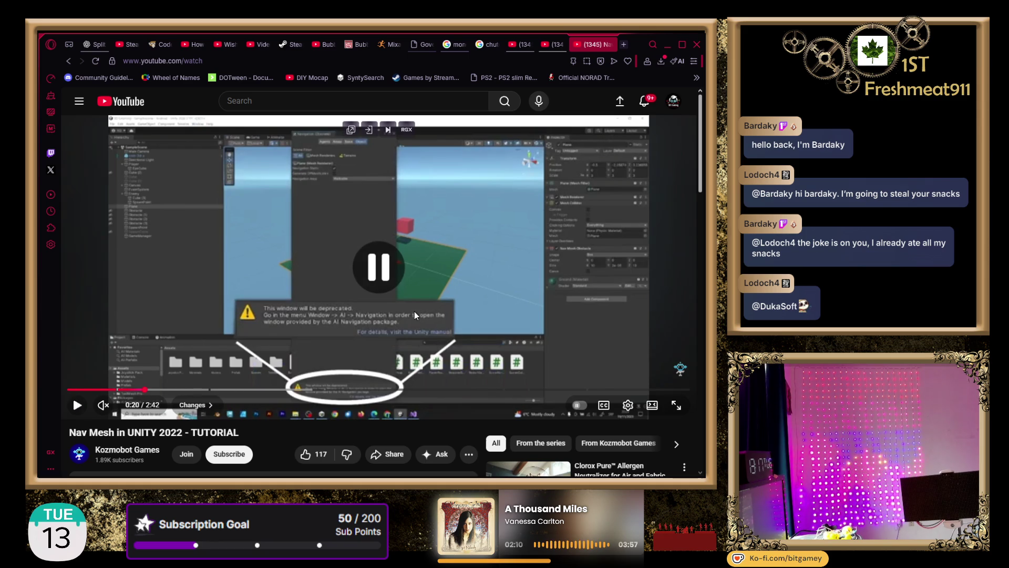
Set the video playback quality to 1080p.
click(628, 405)
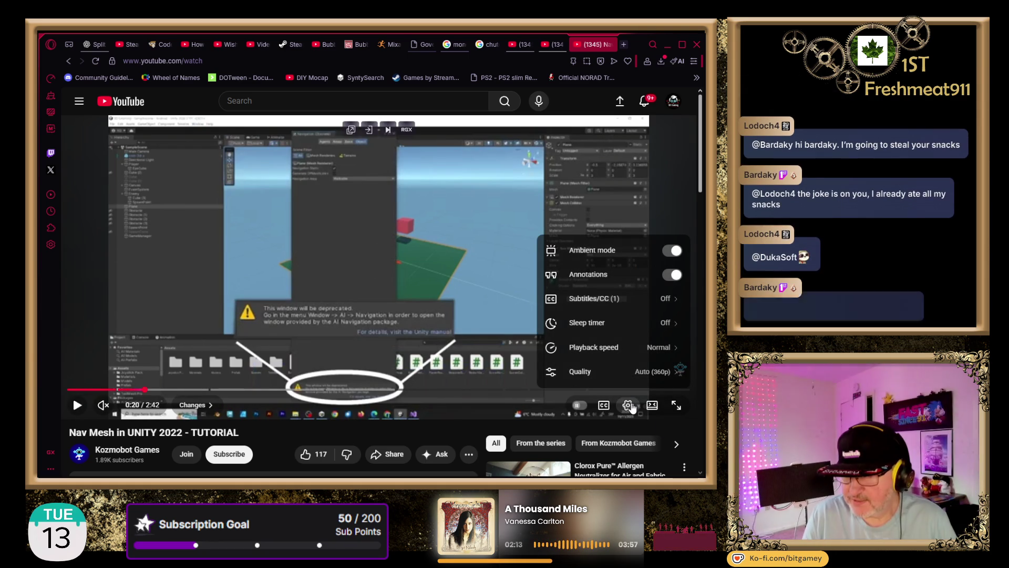
click(626, 373)
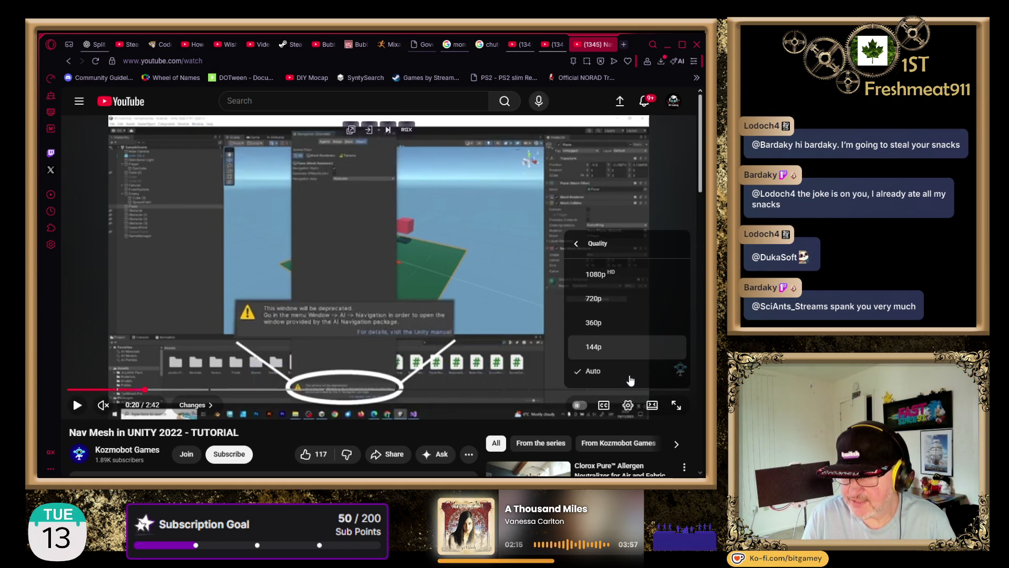
click(630, 273)
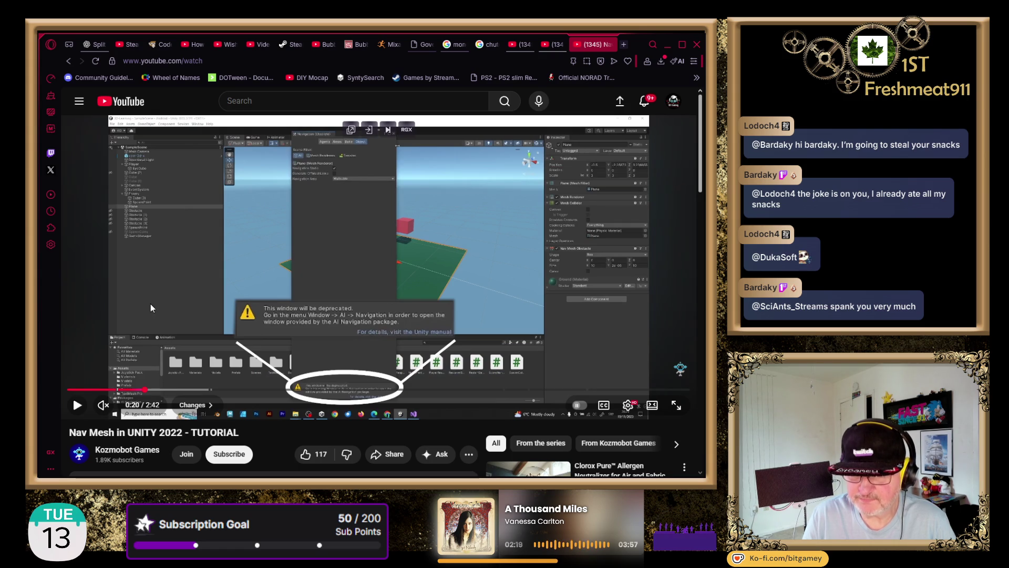
Resume the tutorial and widen the Package Manager to show the AI Navigation 1.1.7 details.
click(84, 403)
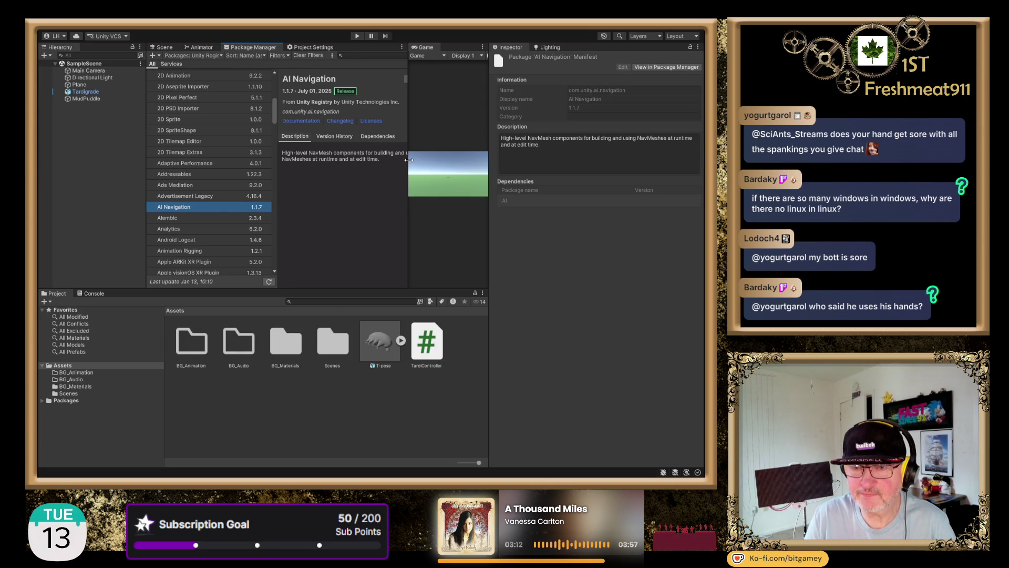
drag(407, 162, 442, 160)
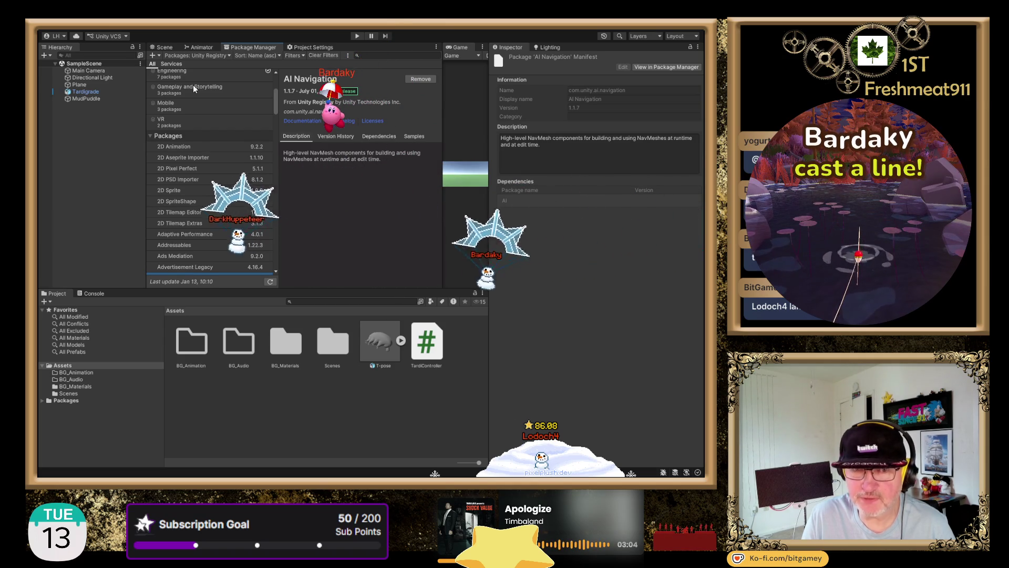
Select Main Camera, view the Humanoid agent's Navigation settings, then return to the tutorial.
click(91, 71)
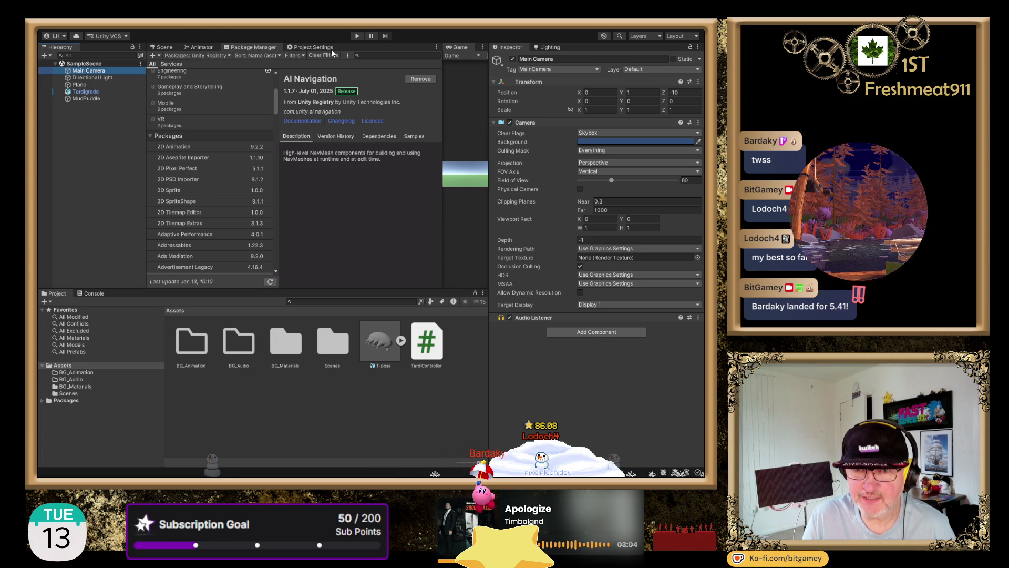
key(alt+Tab)
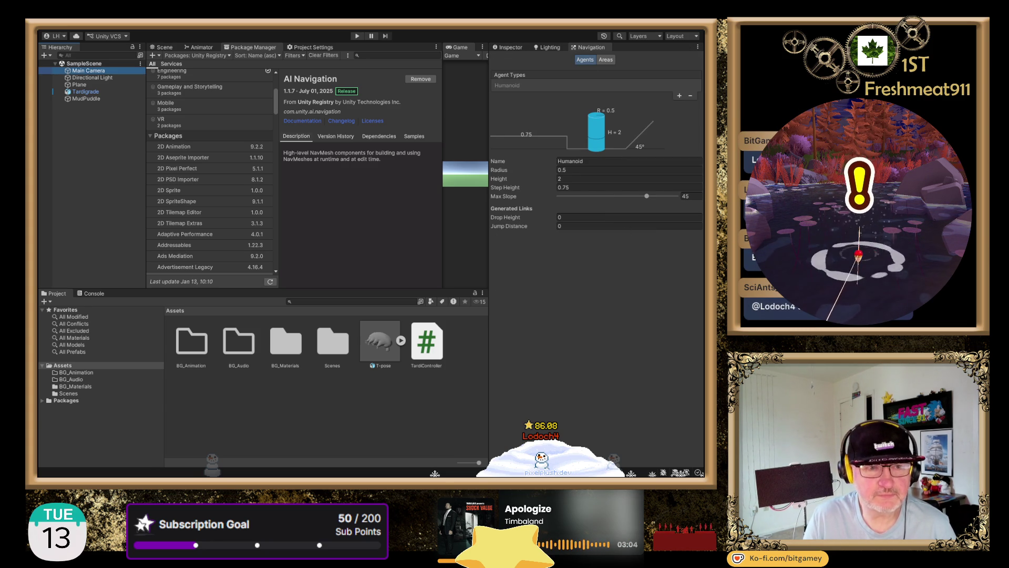
key(alt+Tab)
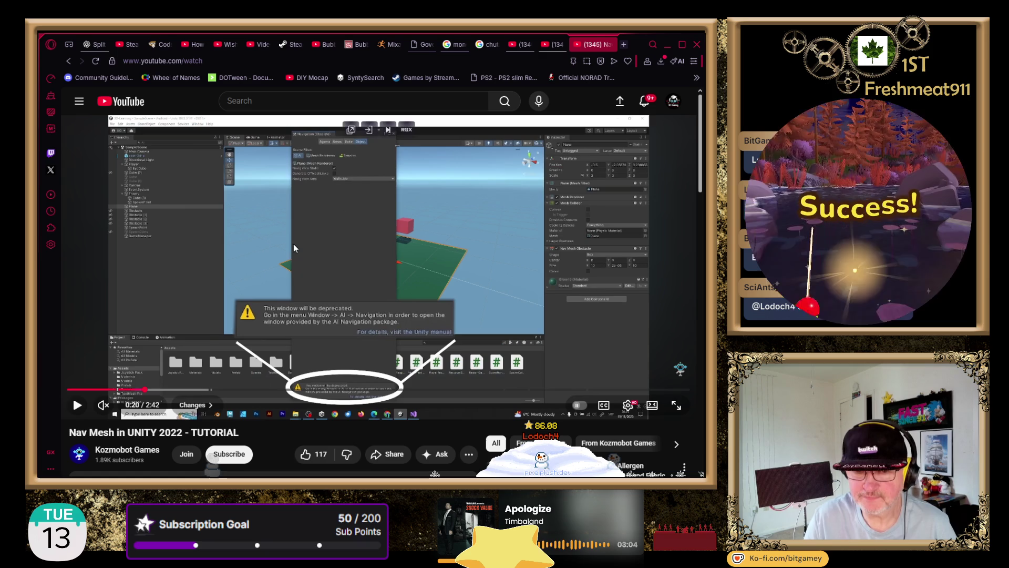
Watch the Navigation window and areas parts, pausing at the Remove Nav Mesh Obstacle caption.
click(77, 404)
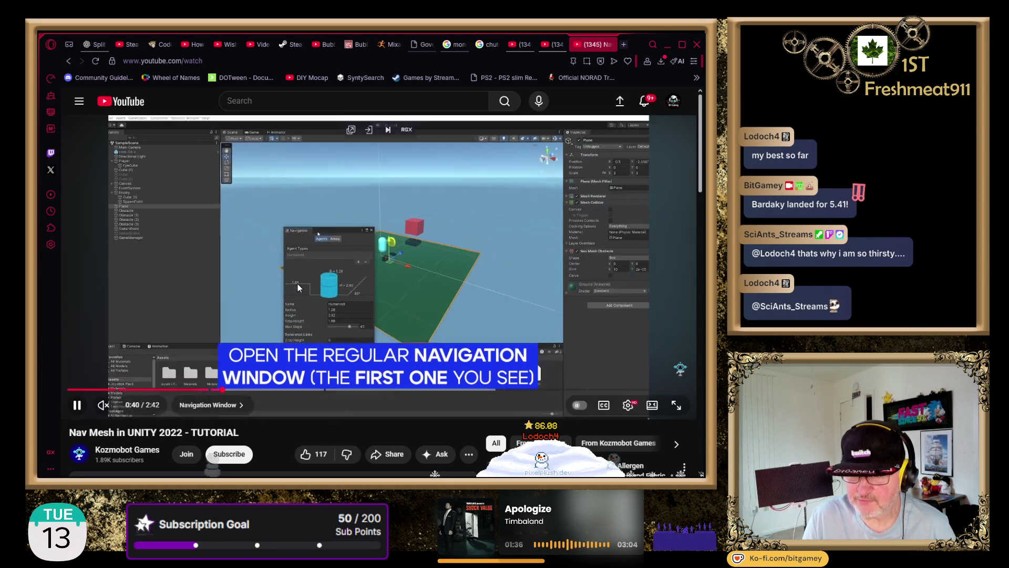
click(354, 295)
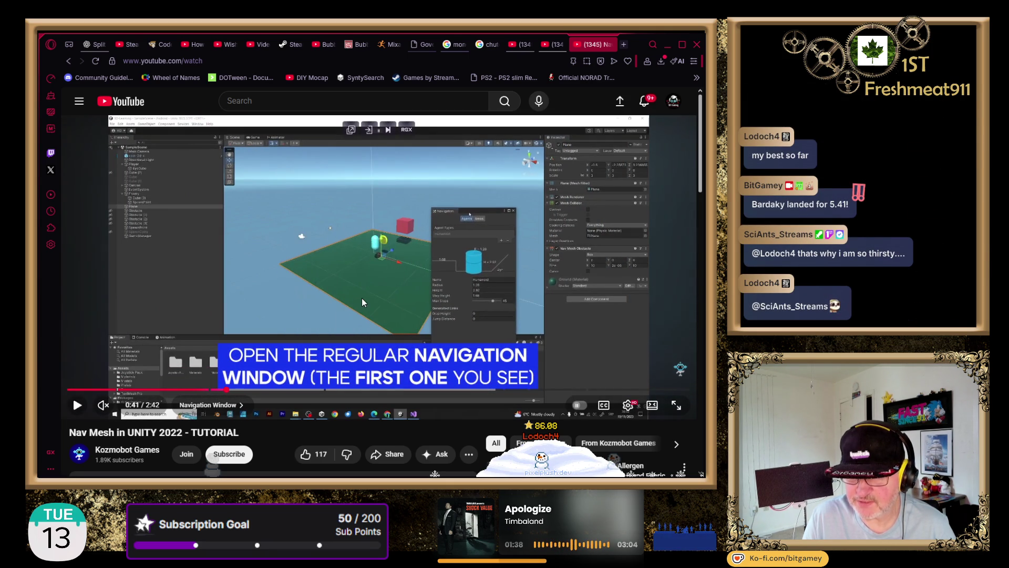
click(365, 302)
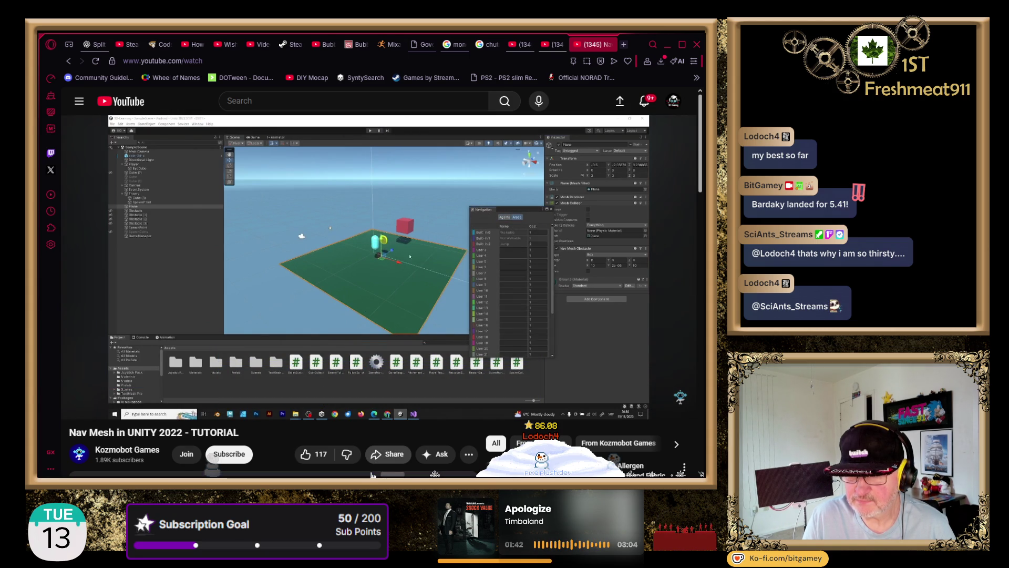
click(392, 305)
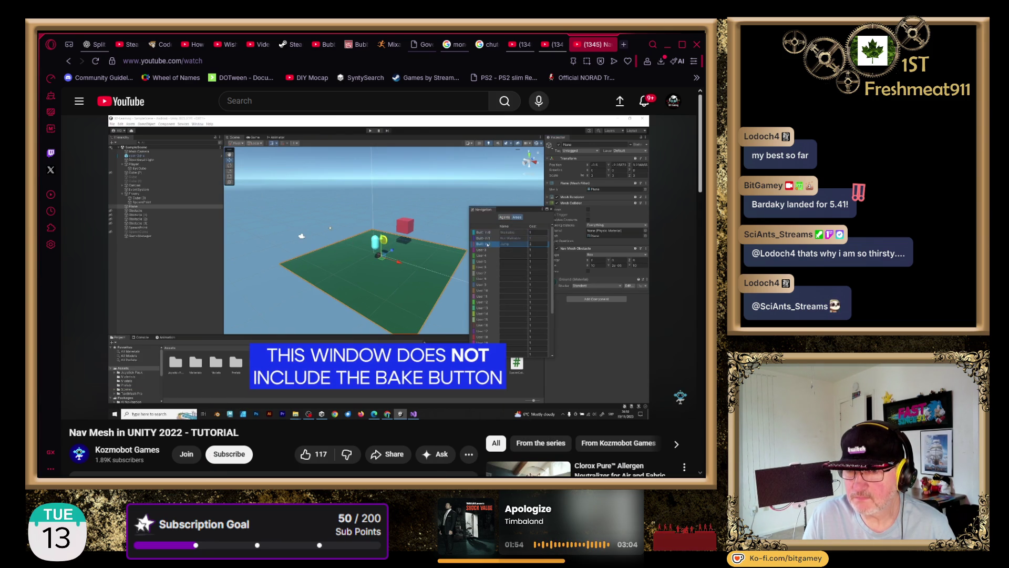
click(394, 271)
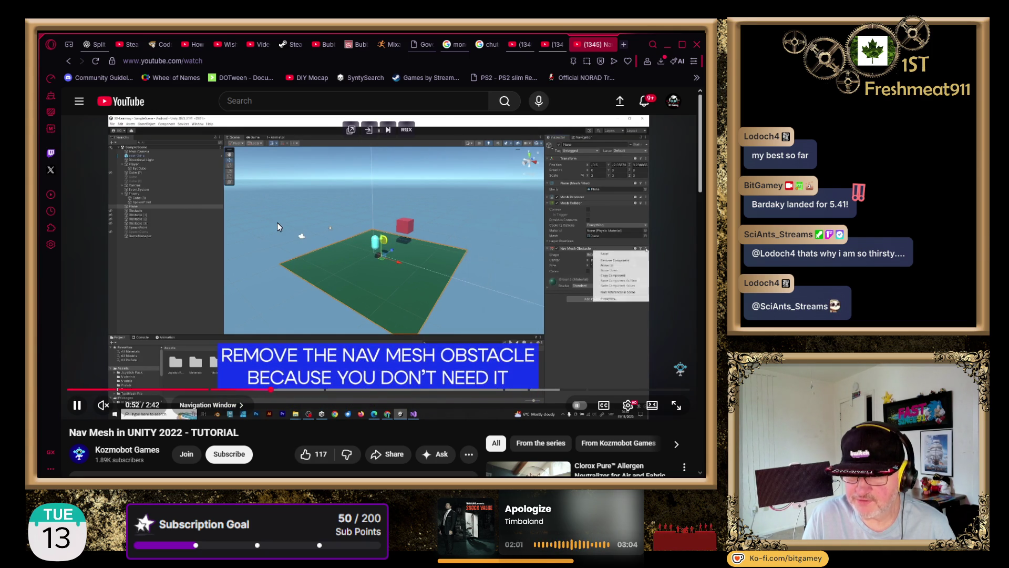
click(258, 217)
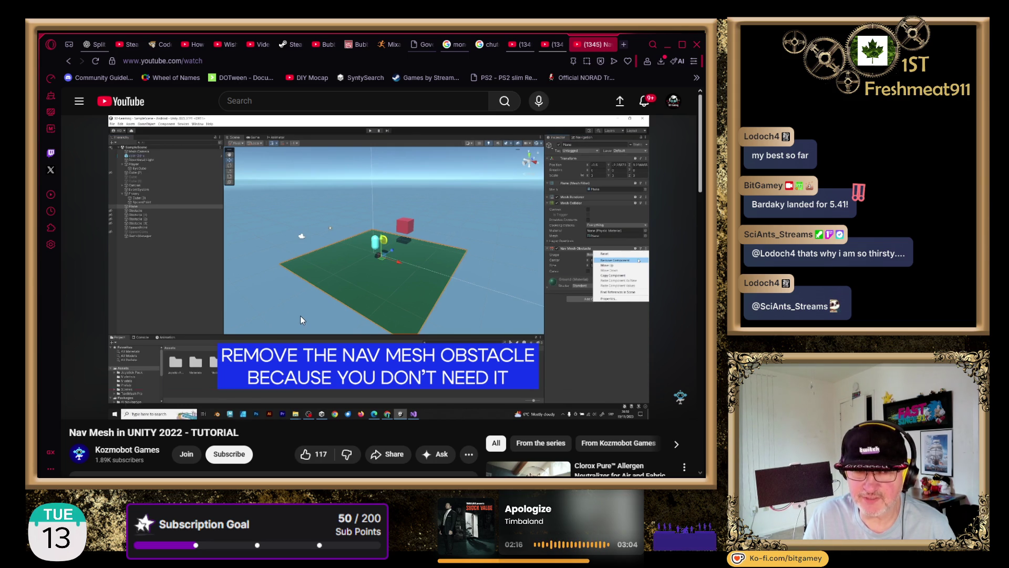
Play the tutorial through the NavMesh Surface step, pausing at the bake step.
mouse_move(301, 316)
click(444, 245)
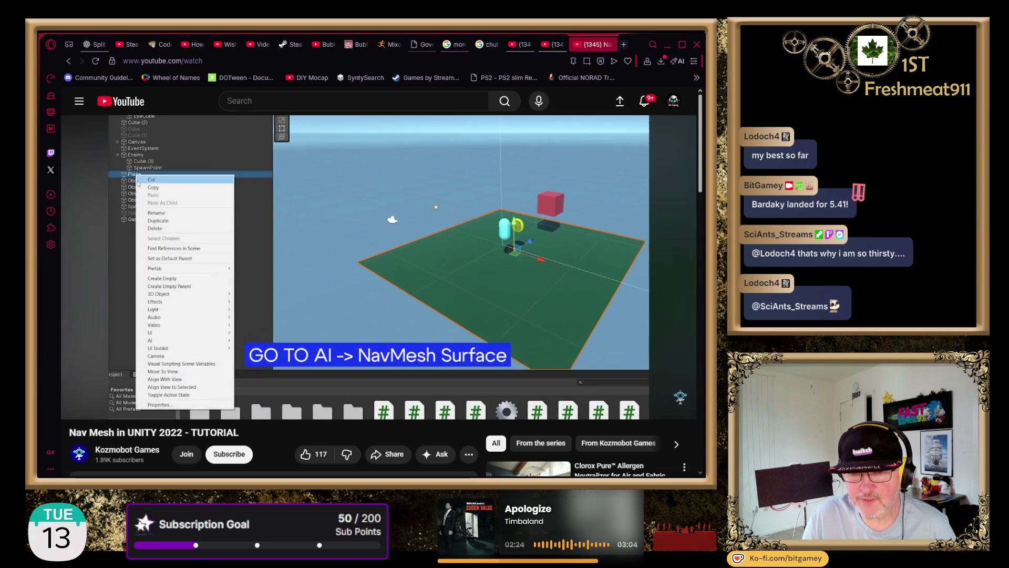
click(404, 234)
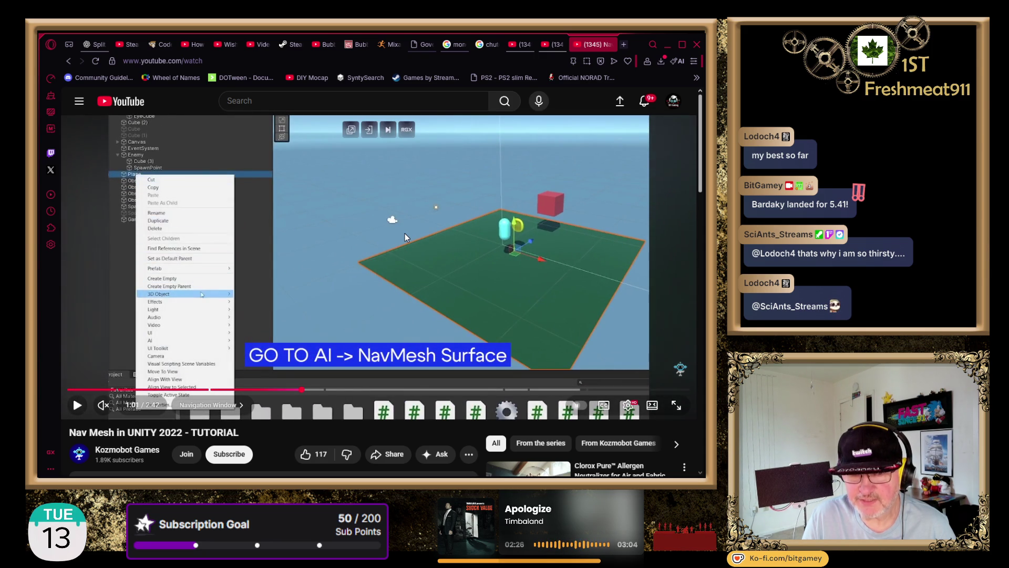
click(405, 236)
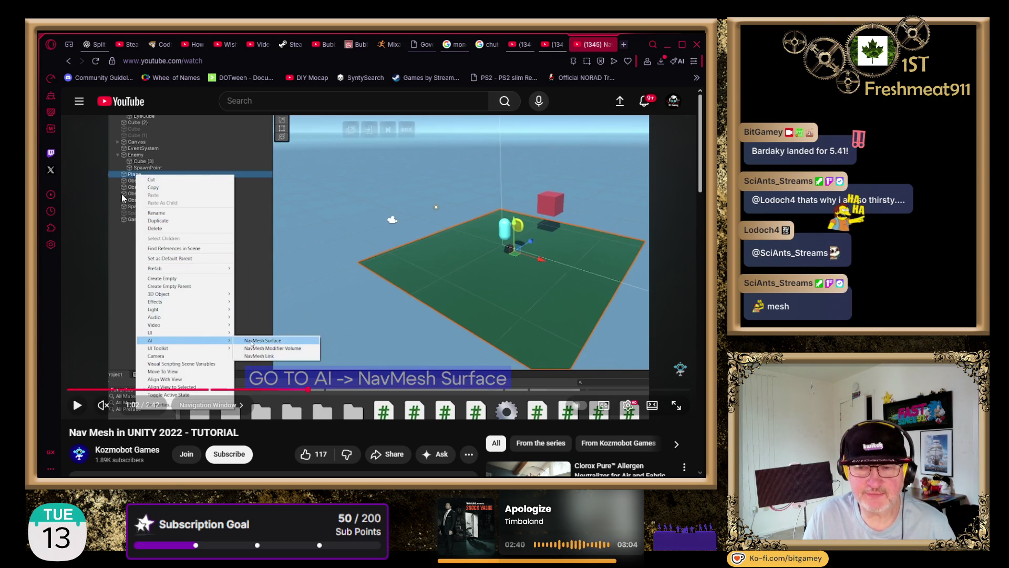
click(375, 276)
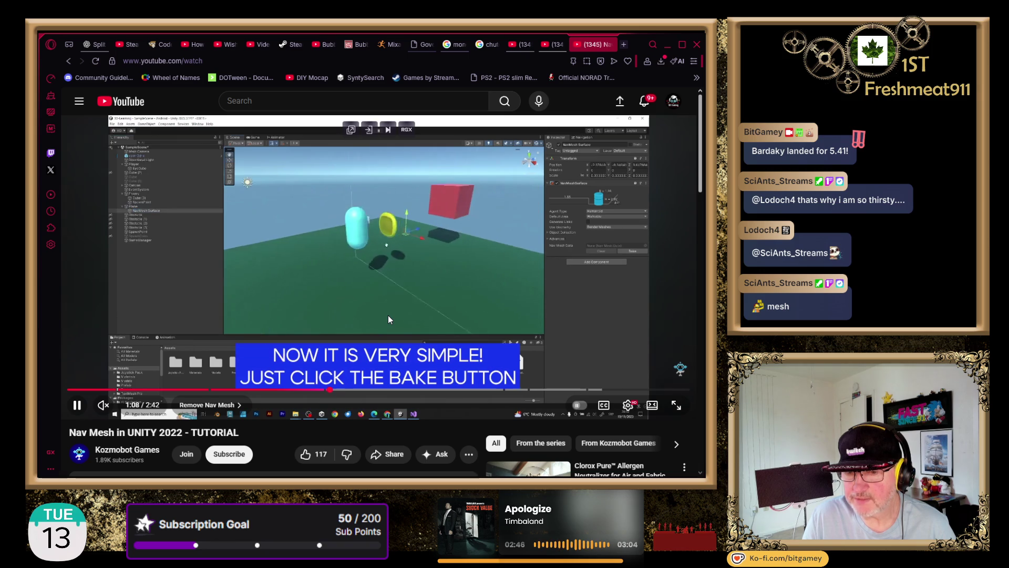
click(441, 285)
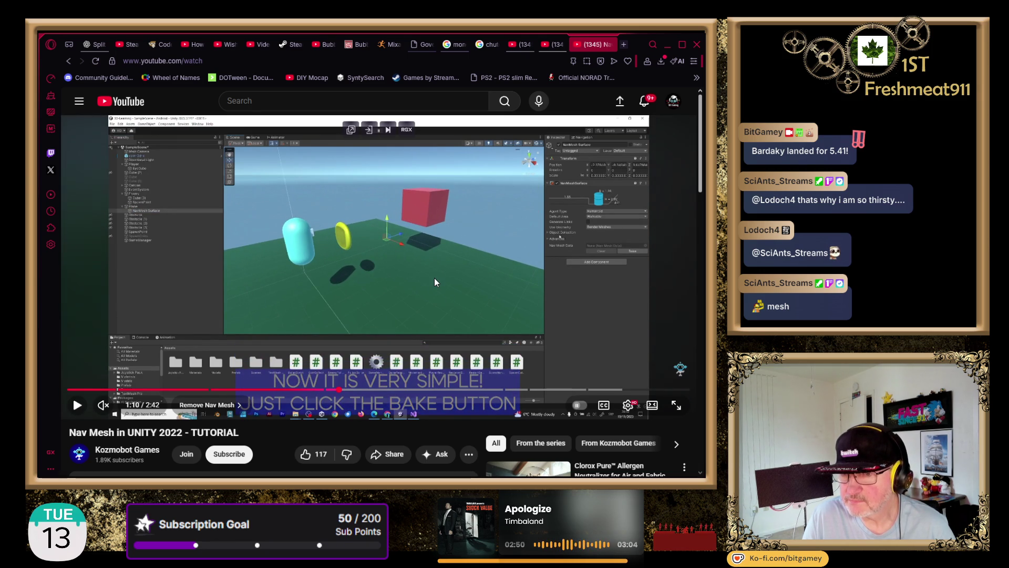
View the tutorial full screen twice and play on to the Ground-layer tip at 1:33.
click(677, 405)
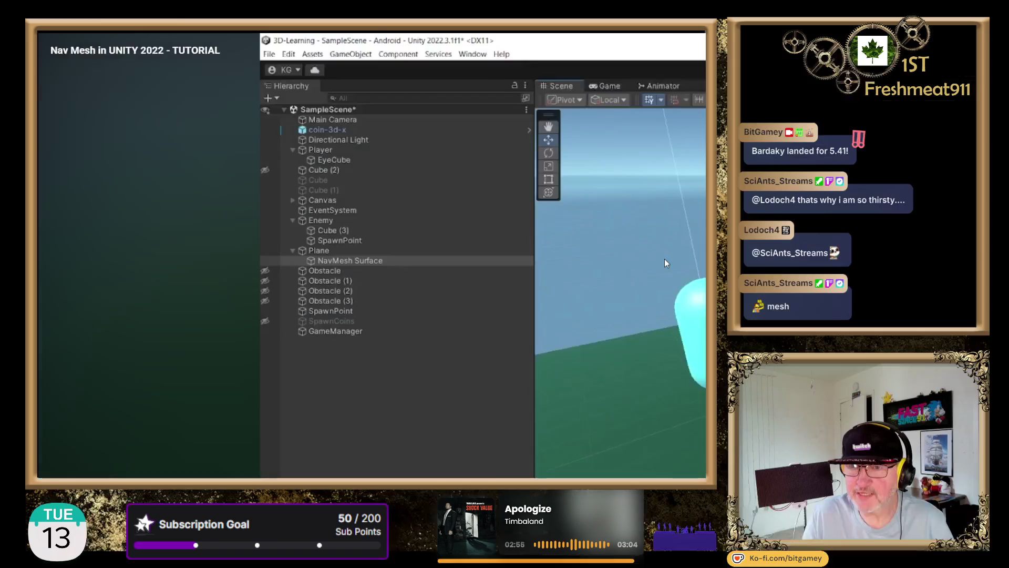
key(Escape)
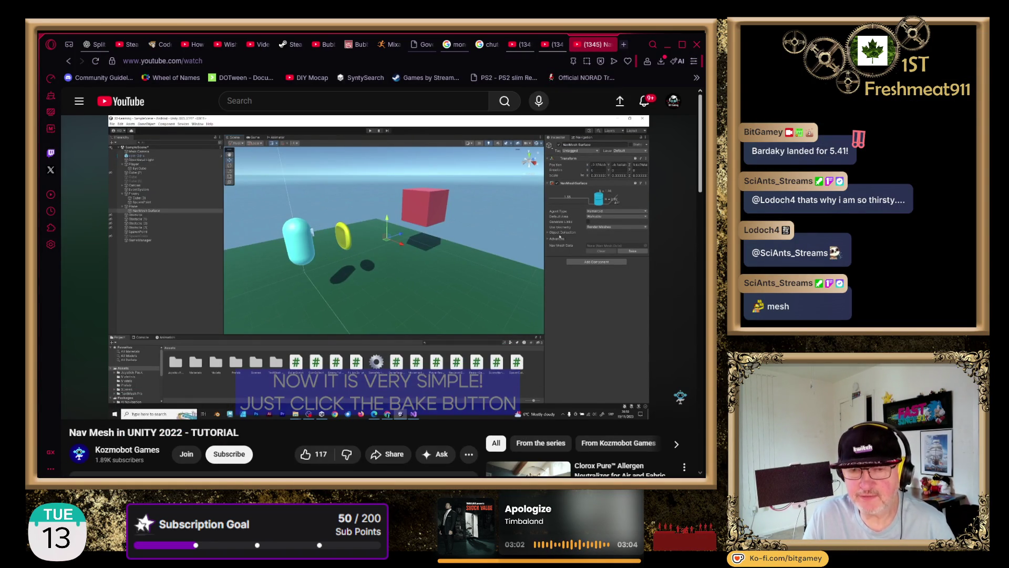
click(278, 274)
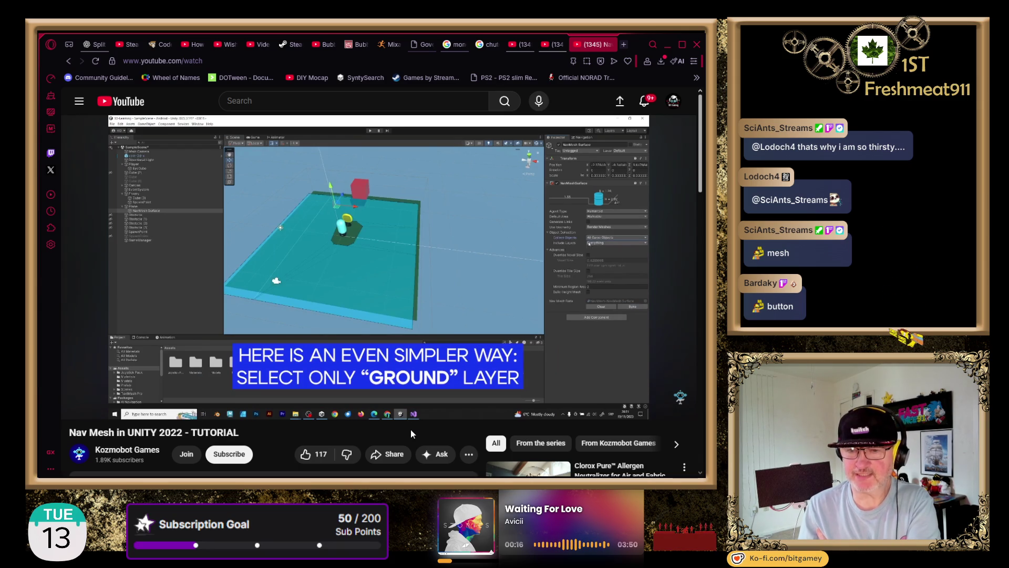
click(497, 276)
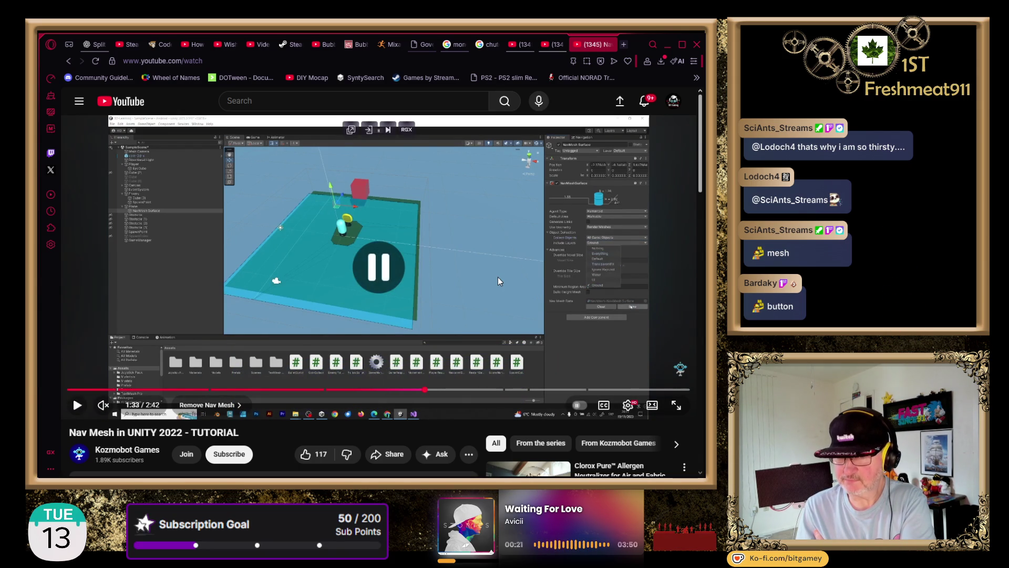
click(676, 405)
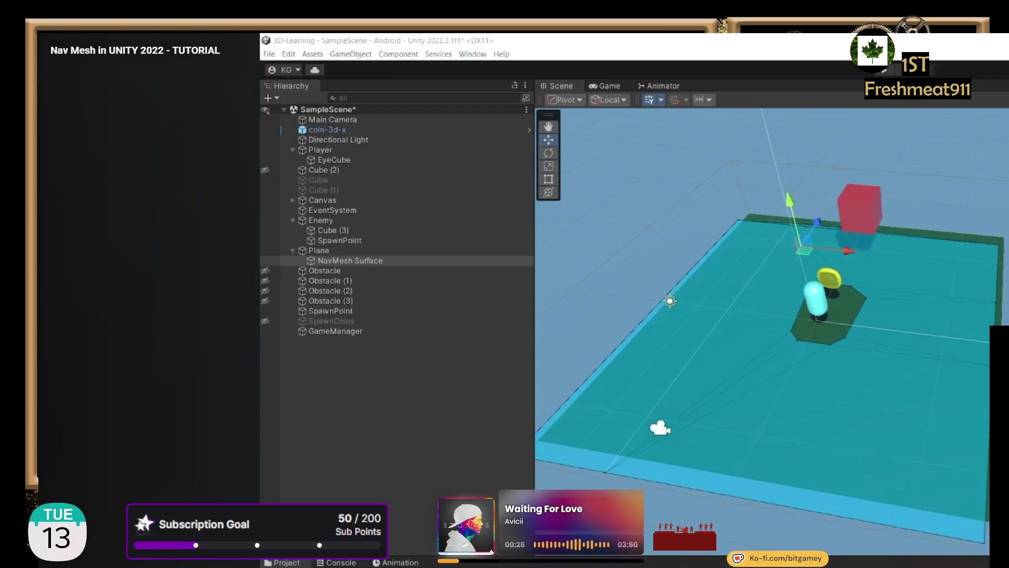
key(Escape)
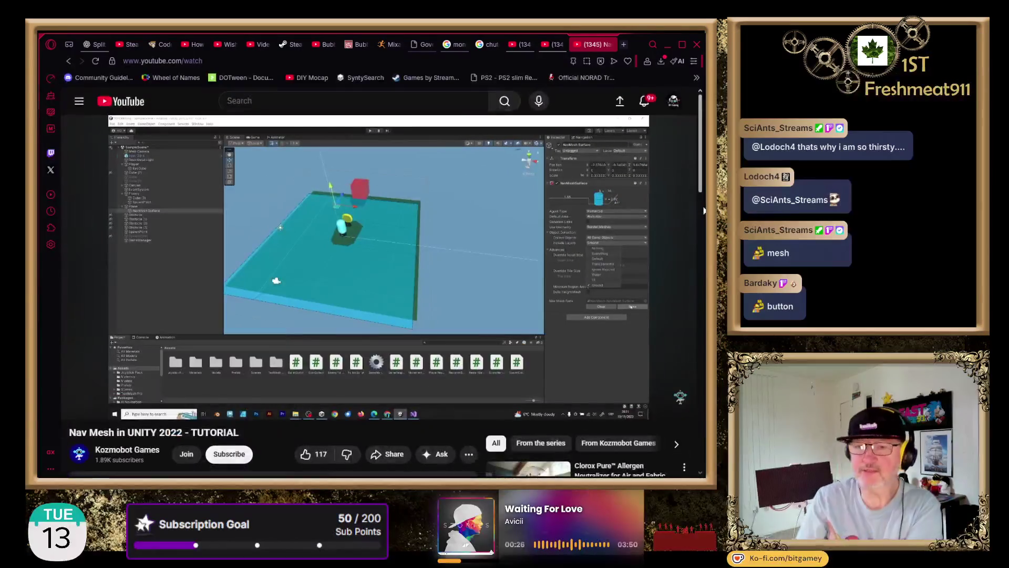
click(232, 272)
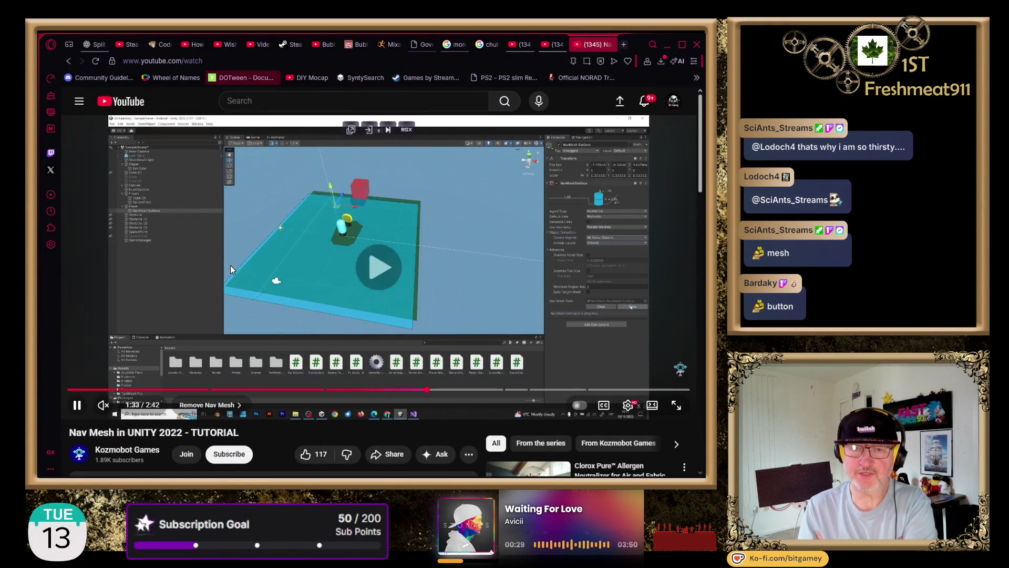
From the Plane's Inspector, name User Layer 3 'Ground' in Tags & Layers.
key(alt+Tab)
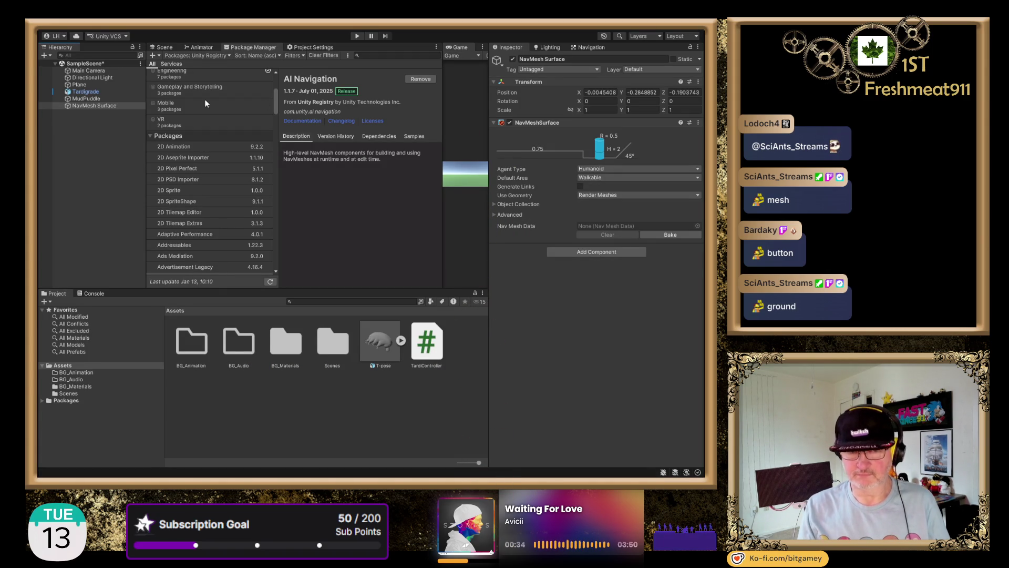
click(86, 86)
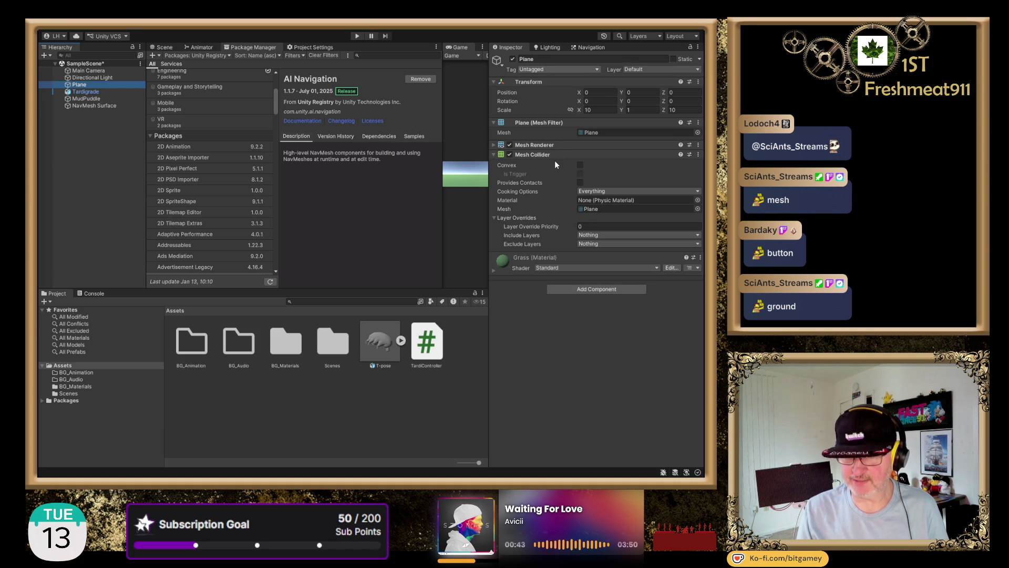
click(611, 60)
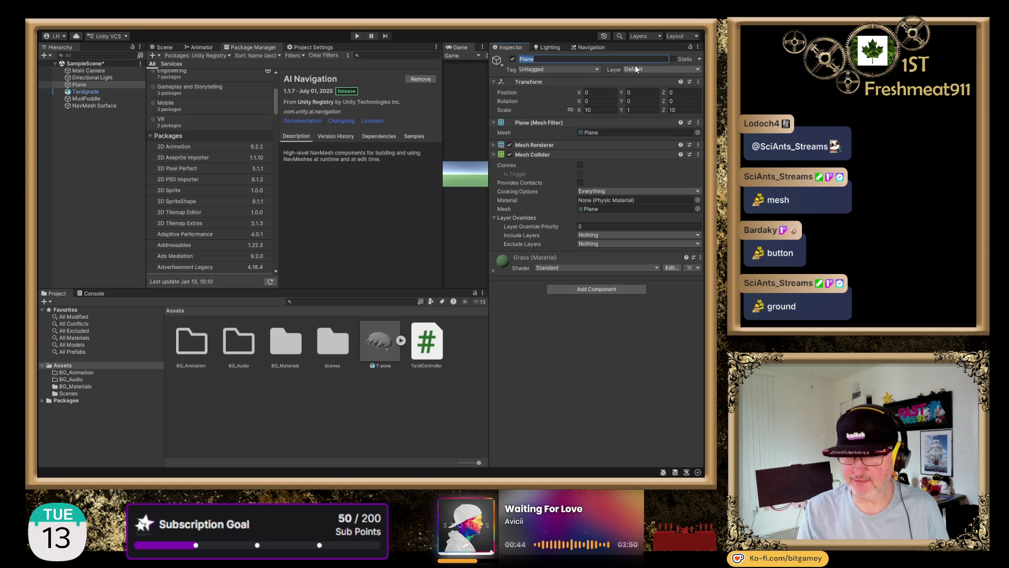
click(670, 128)
click(602, 133)
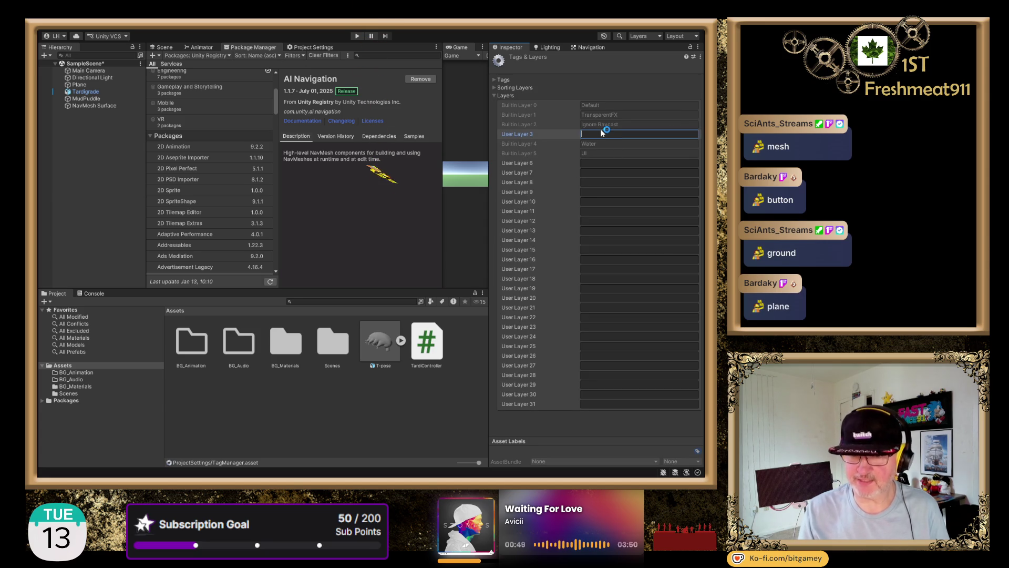
text(Gropund)
key(BackSpace)
key(BackSpace)
key(BackSpace)
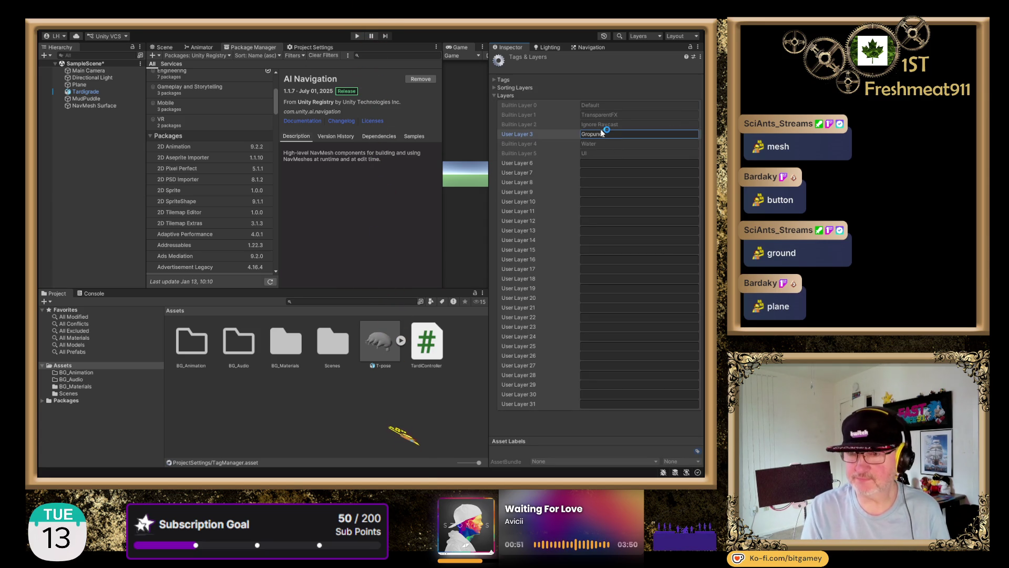
text(und)
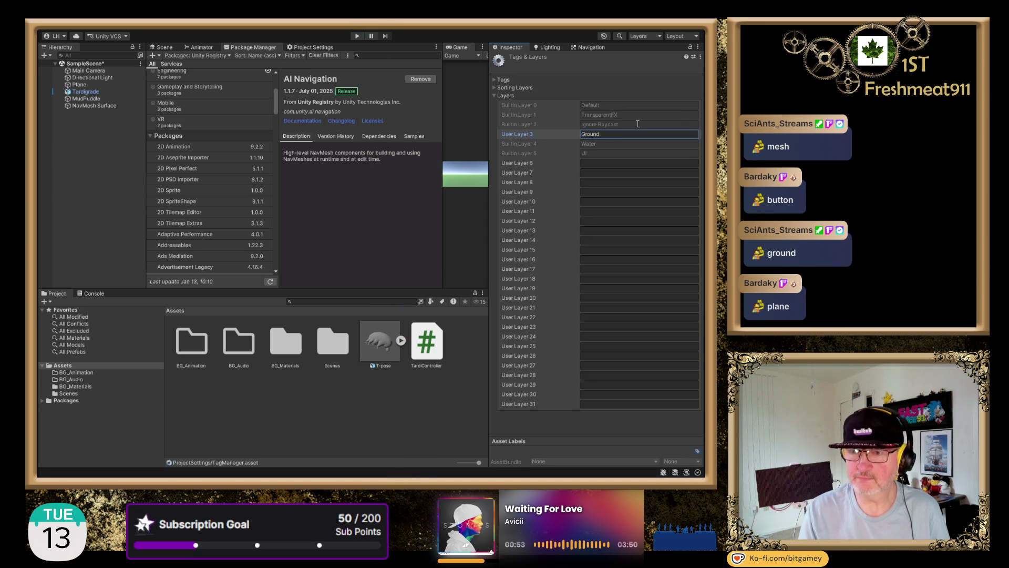
click(84, 146)
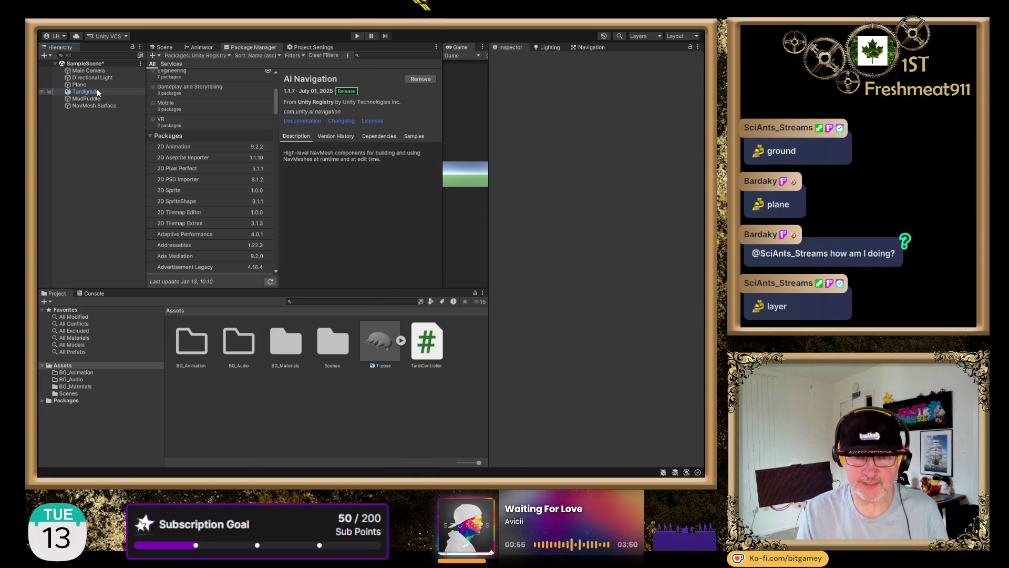
Expand the NavMesh Surface's Object Collection settings and put the Plane on the Ground layer.
click(97, 104)
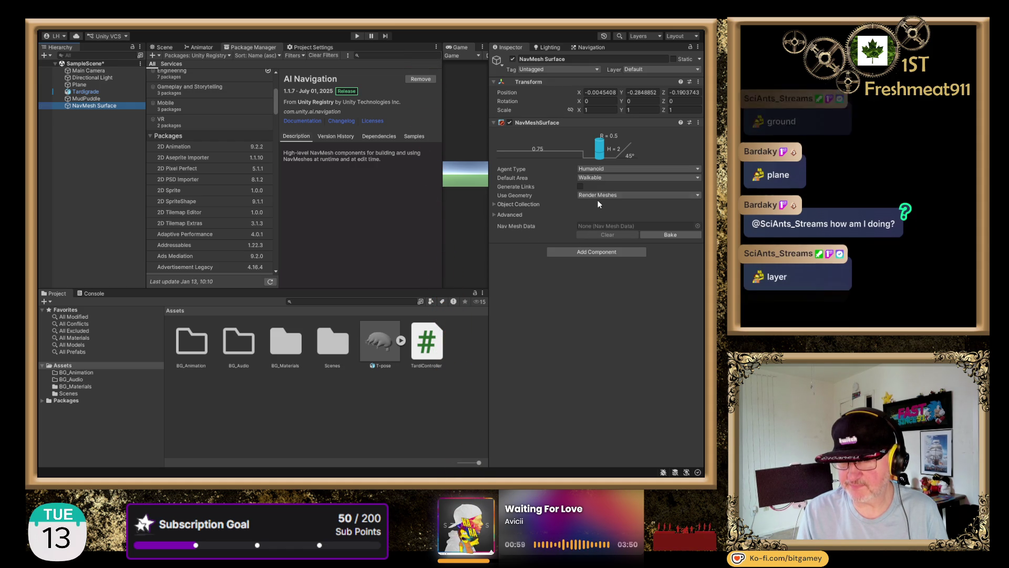
click(493, 215)
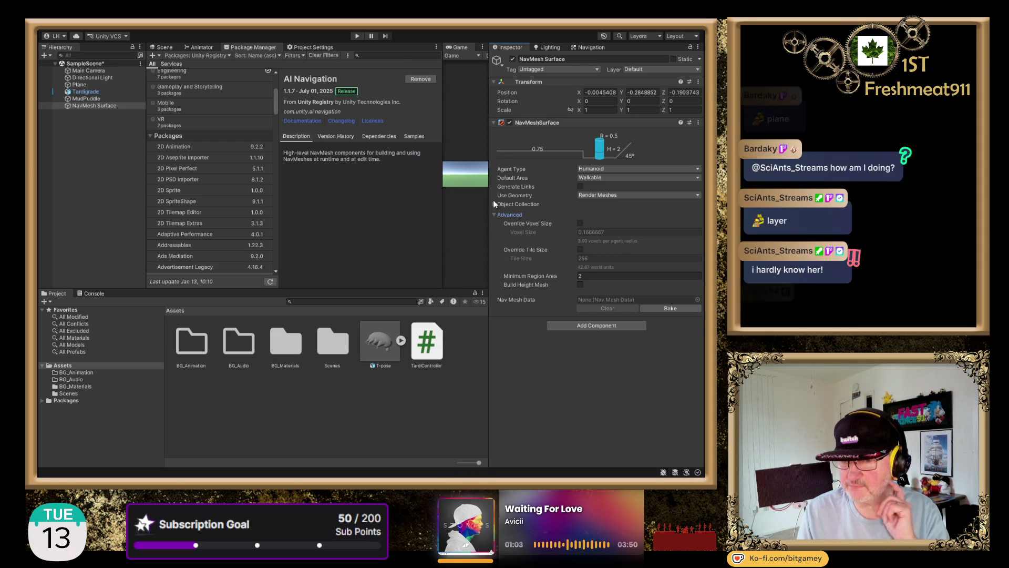
click(494, 203)
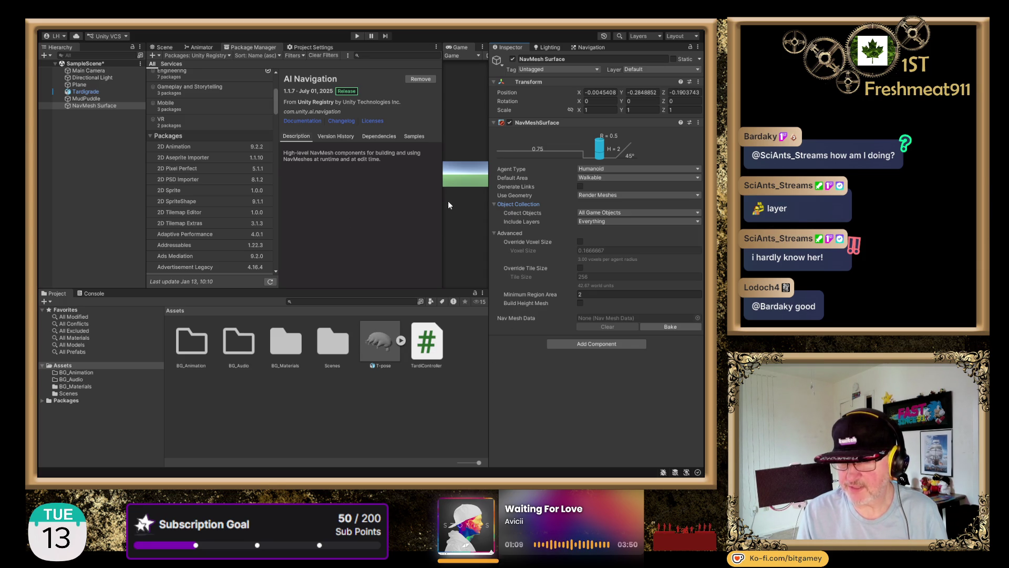
click(84, 85)
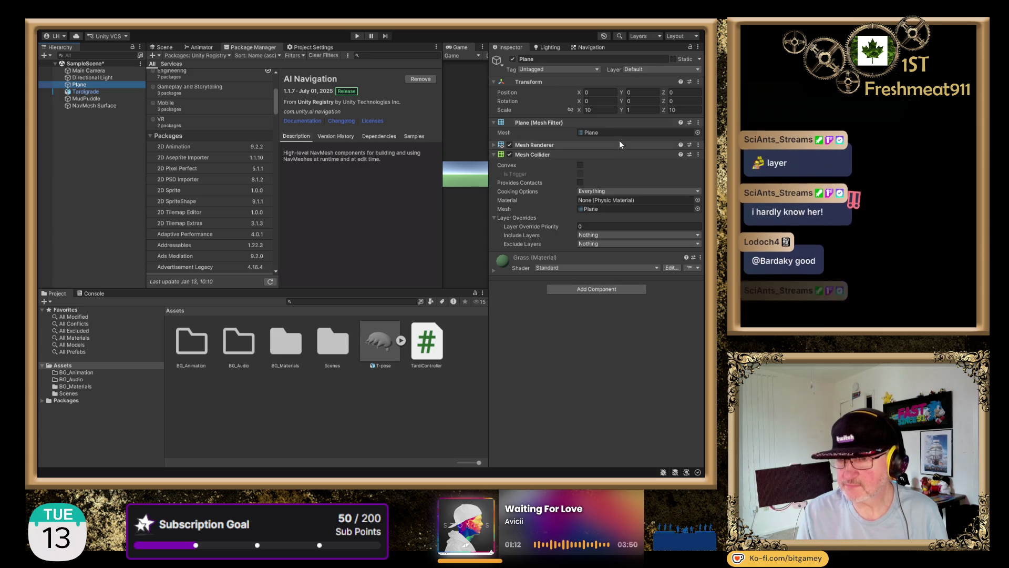
click(652, 105)
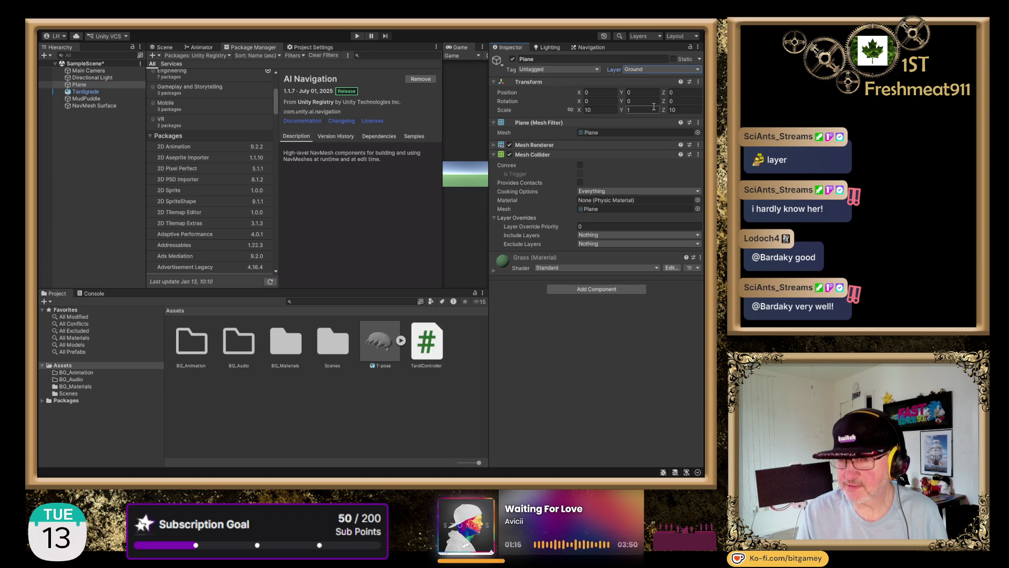
Set the NavMesh Surface's Include Layers to only Ground.
click(90, 107)
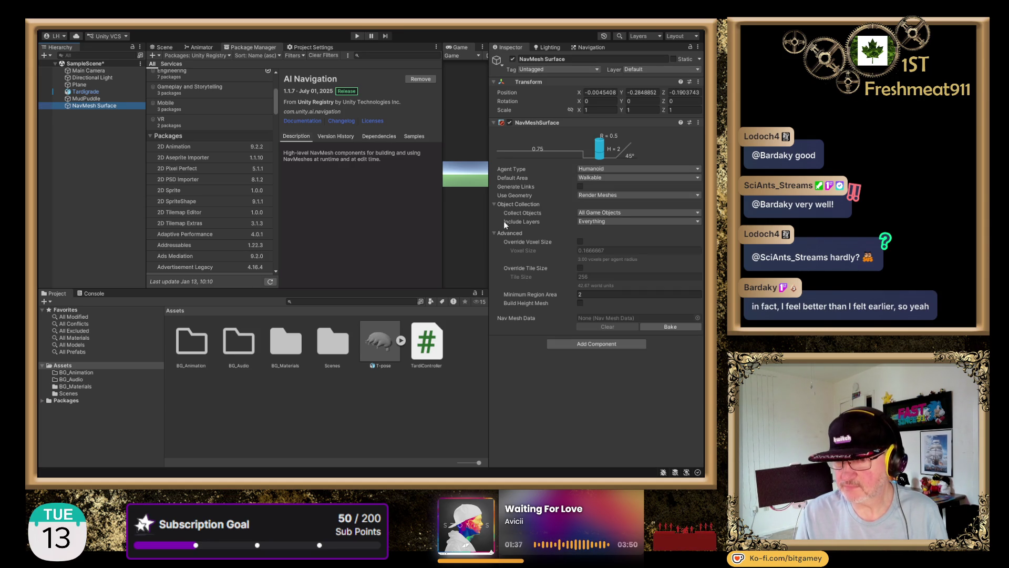
click(592, 225)
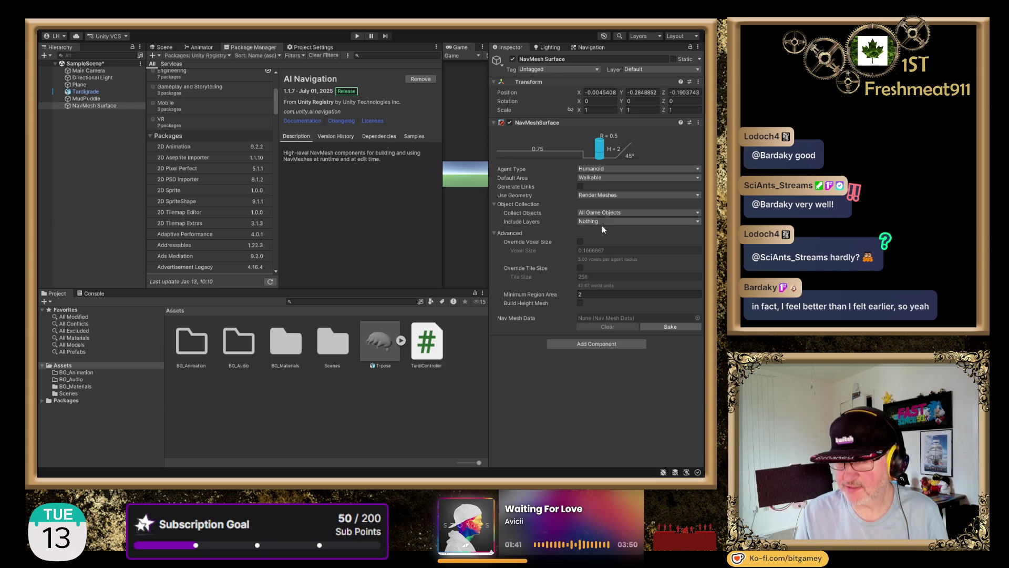
click(600, 273)
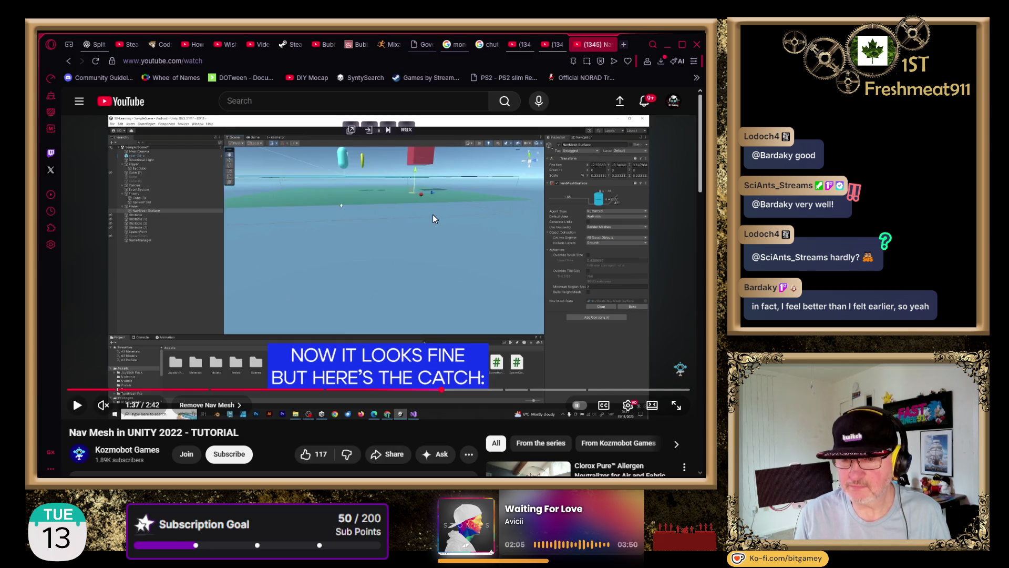
Watch more of the tutorial, pause it, and switch back to Unity.
click(436, 247)
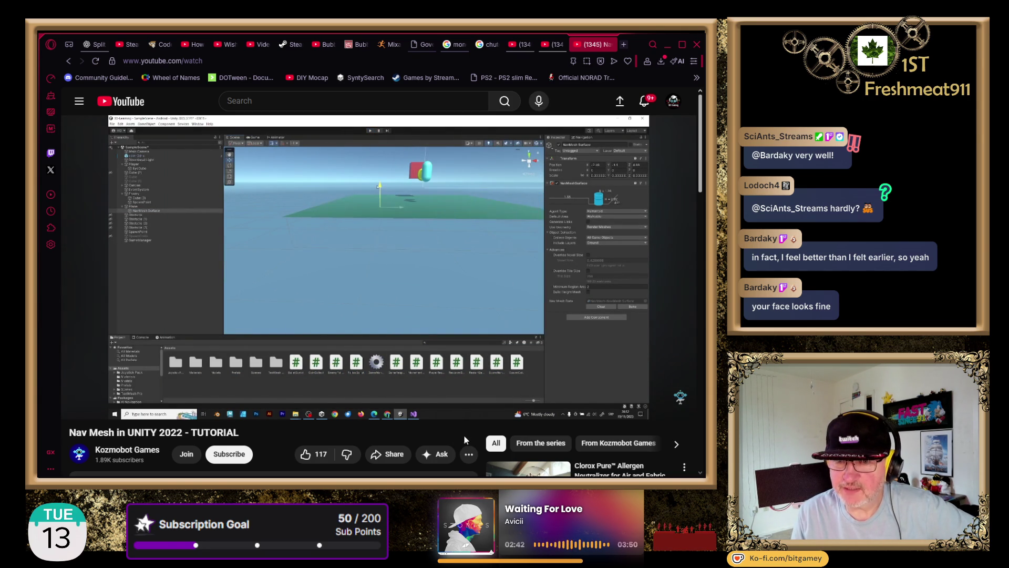
click(426, 338)
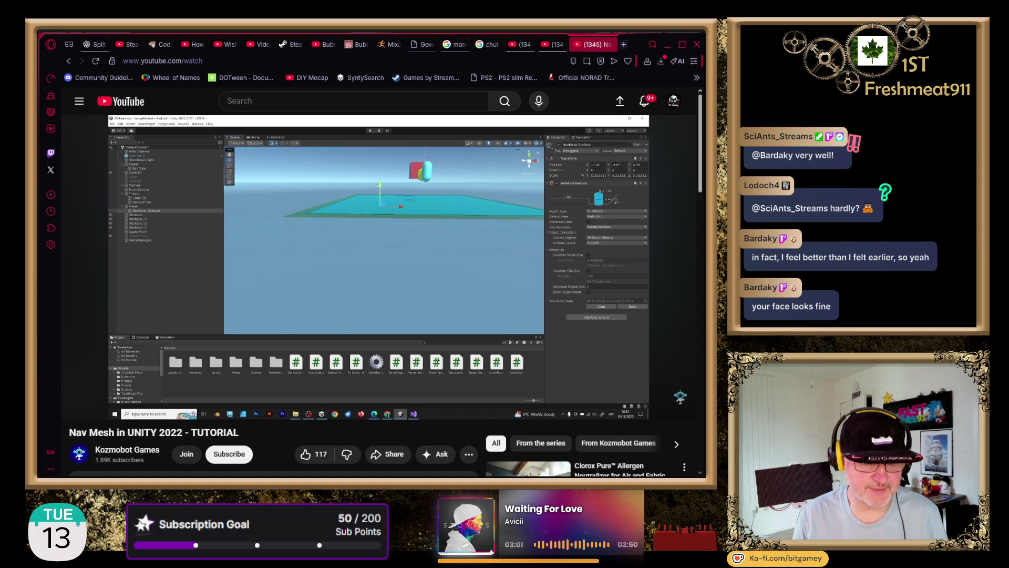
key(alt+Tab)
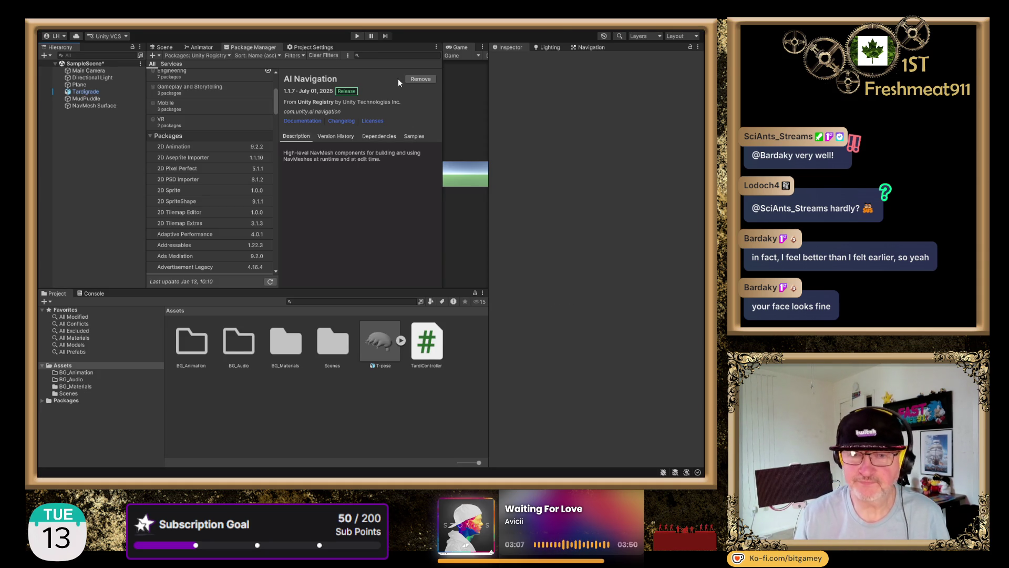
Select the Plane in the Scene view and confirm its Ground layer and Mesh Collider.
click(167, 48)
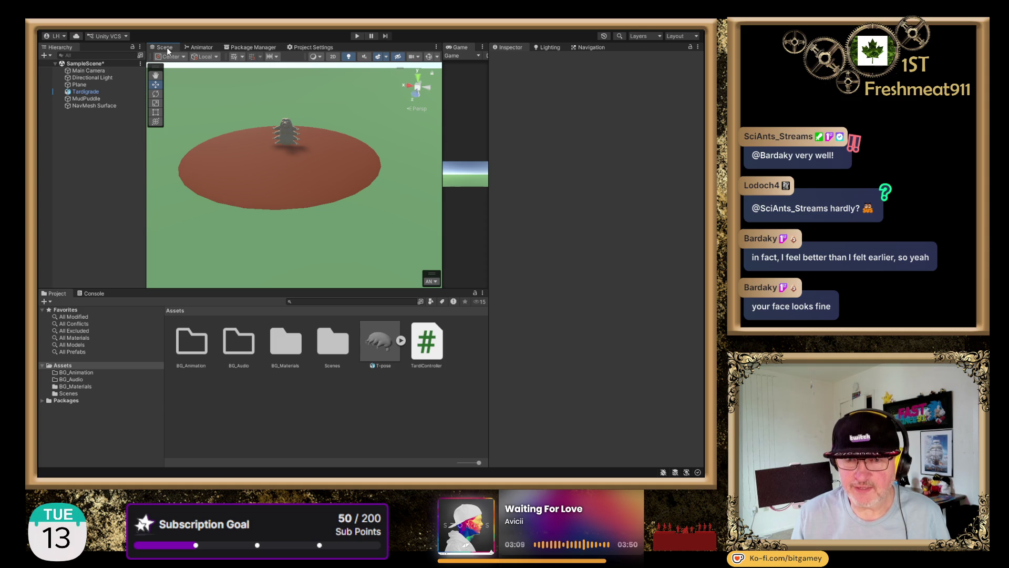
scroll(415, 146, down, 3)
scroll(403, 150, down, 5)
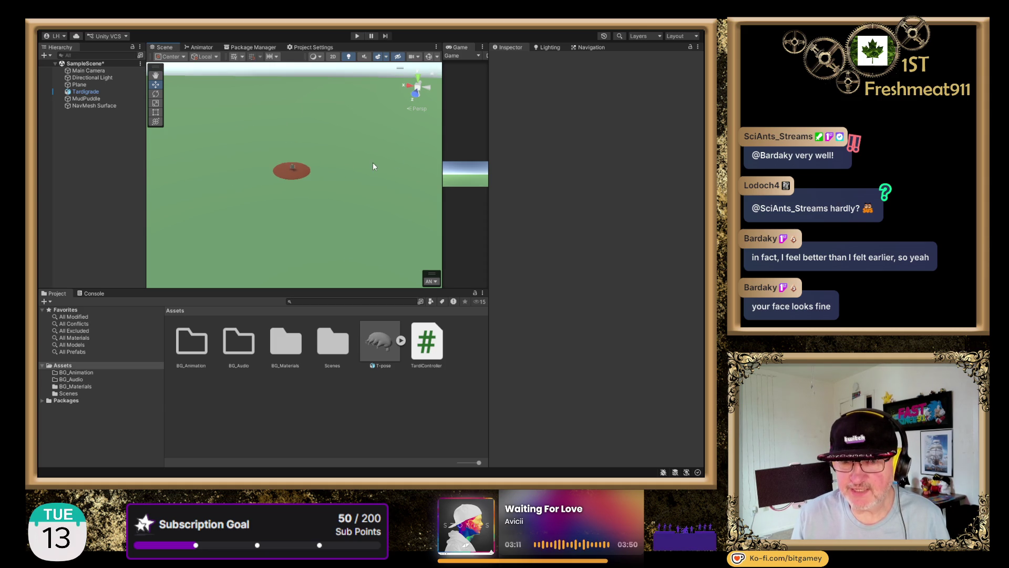
scroll(315, 152, down, 4)
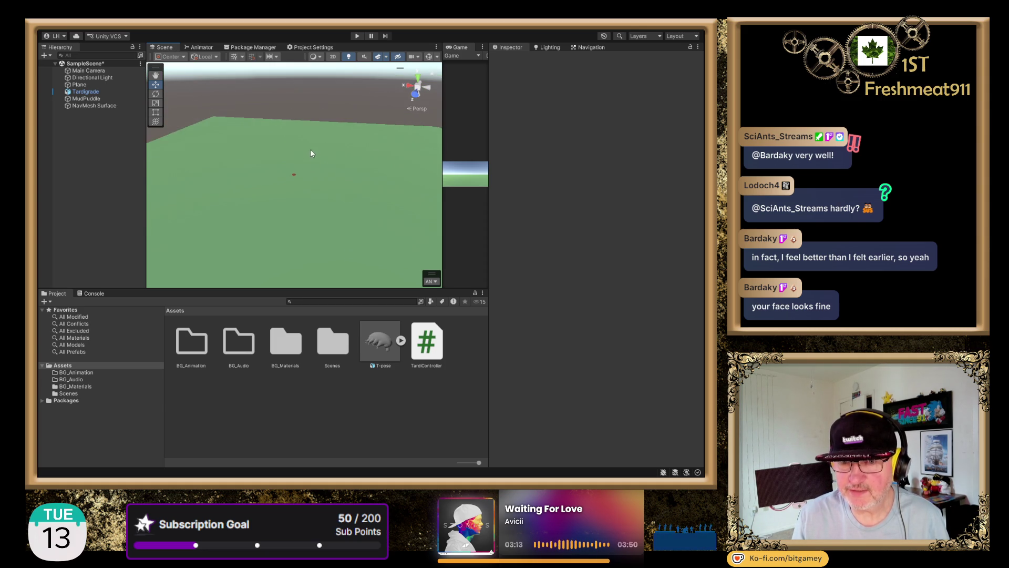
click(306, 207)
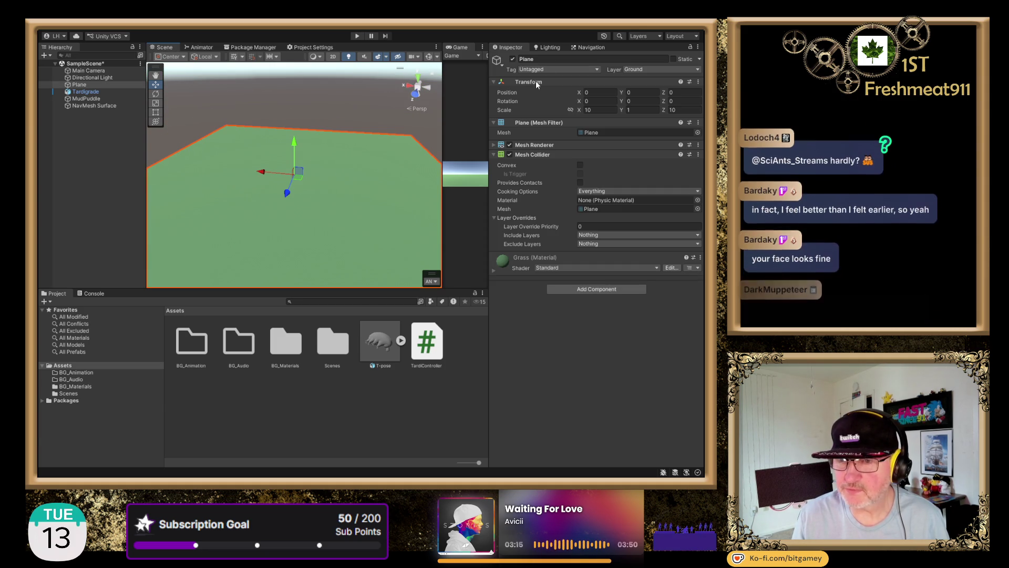
click(589, 47)
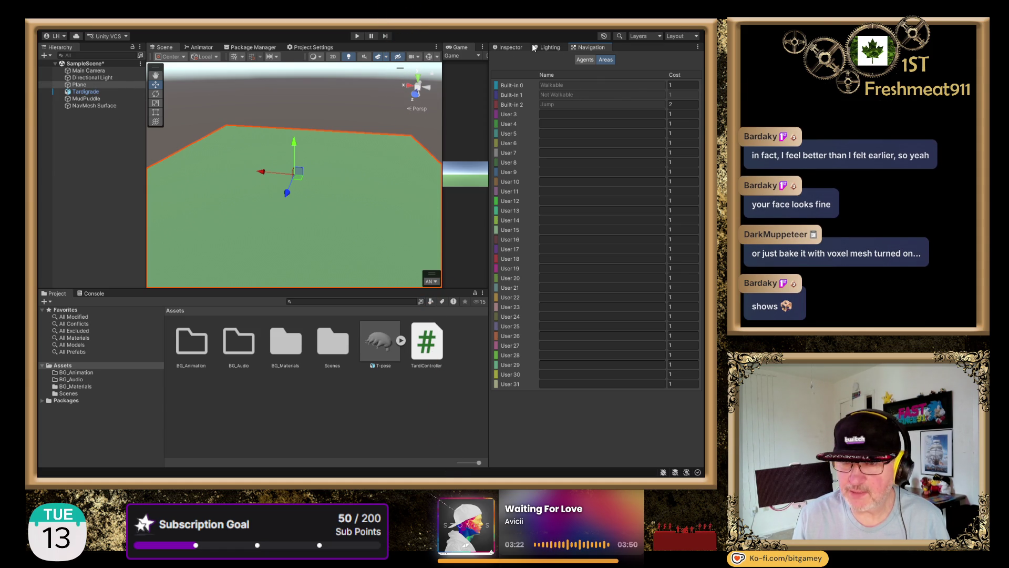
click(507, 48)
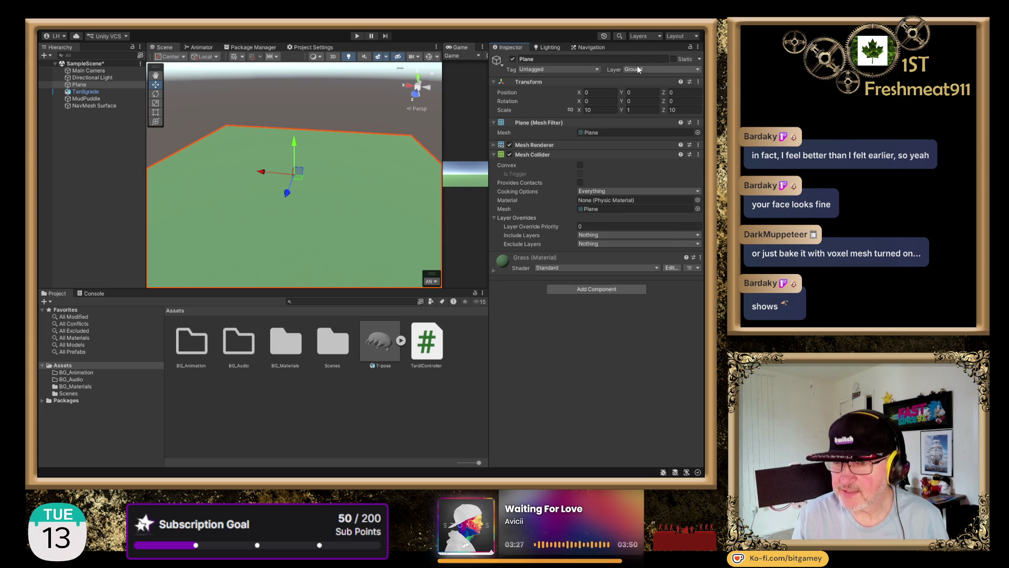
click(572, 69)
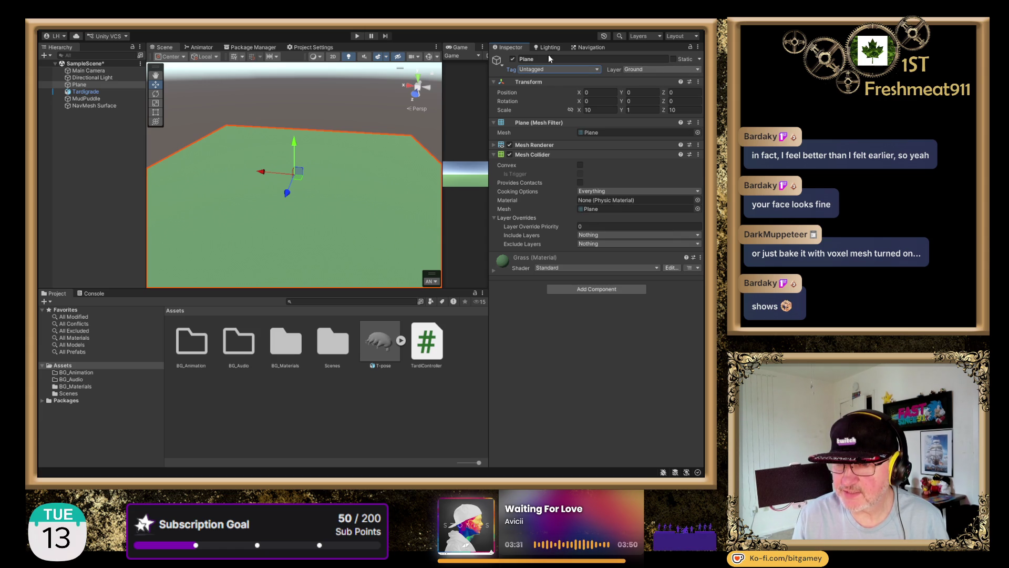
click(597, 391)
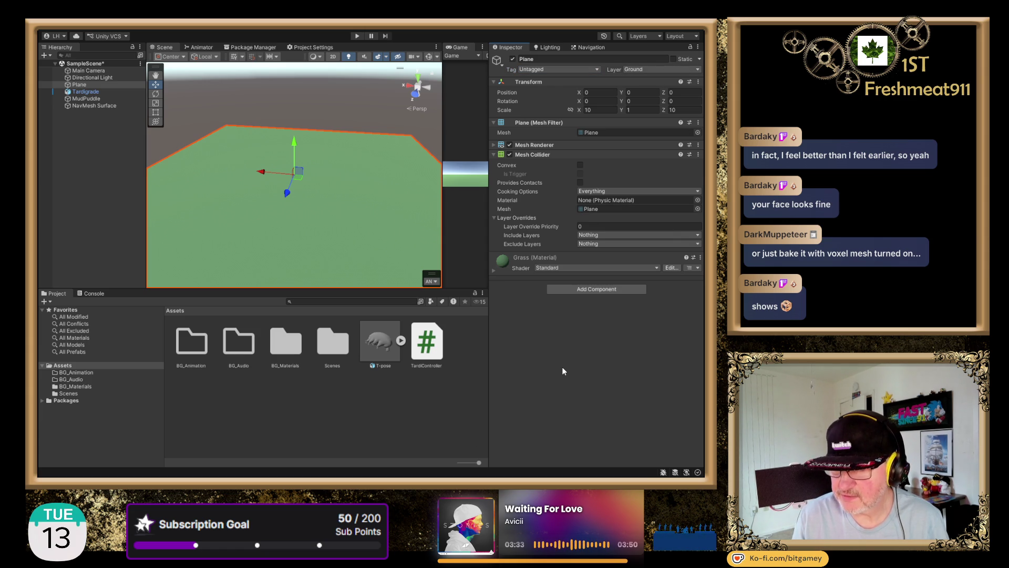
Bake the NavMesh Surface, then review the Navigation Areas and Humanoid agent settings.
click(103, 105)
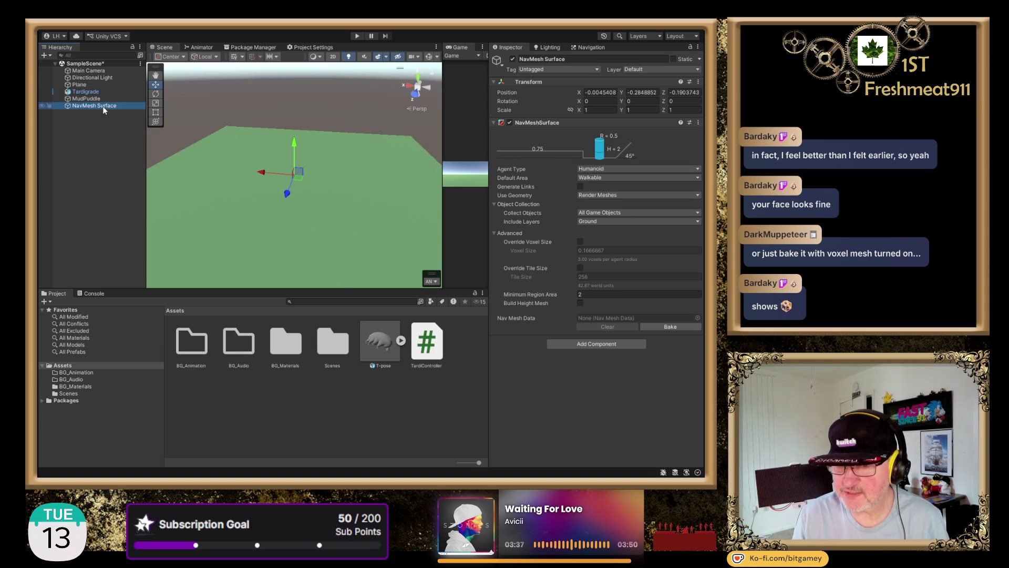
click(684, 326)
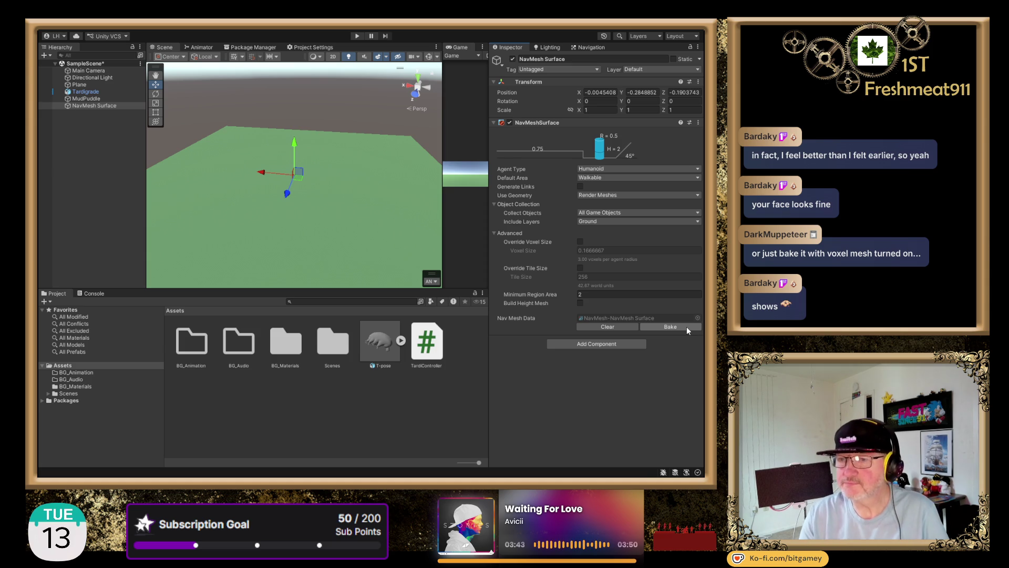
click(583, 178)
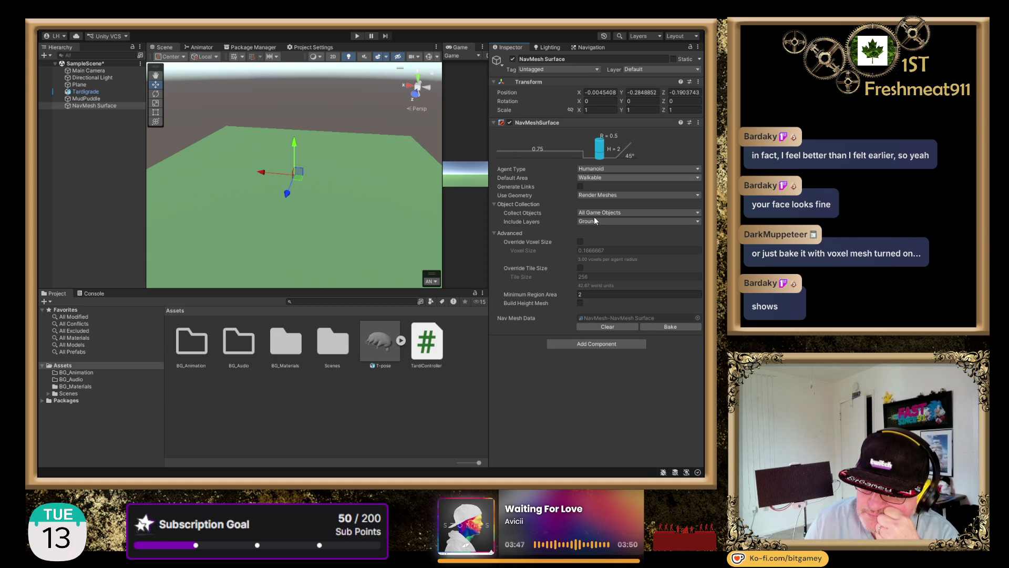
click(594, 217)
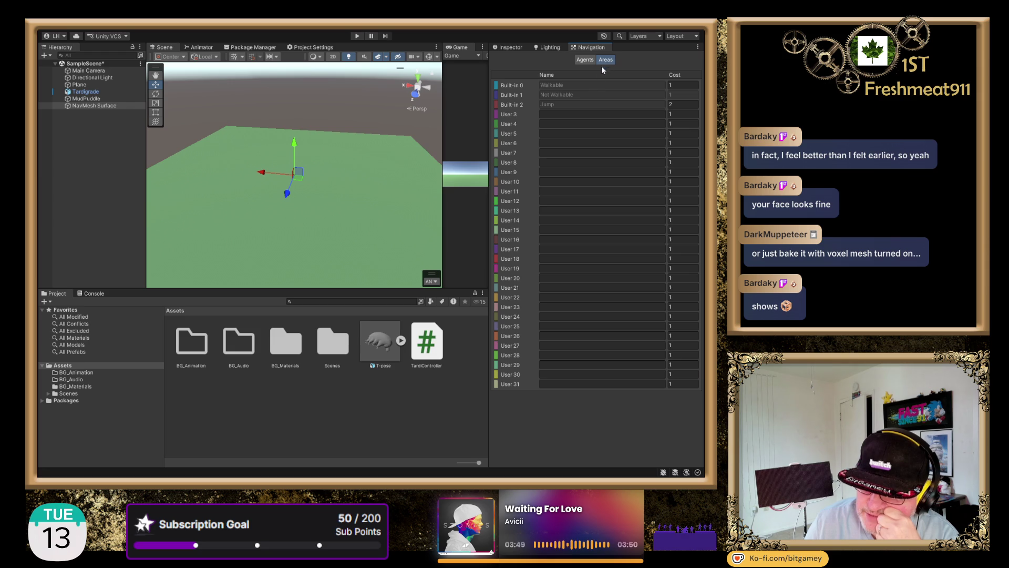
click(582, 60)
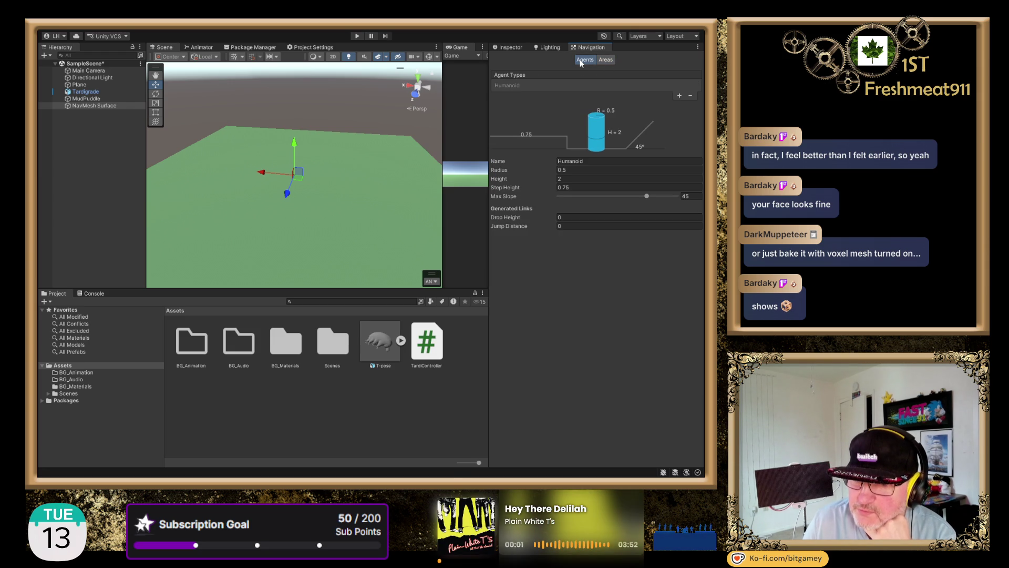
click(513, 47)
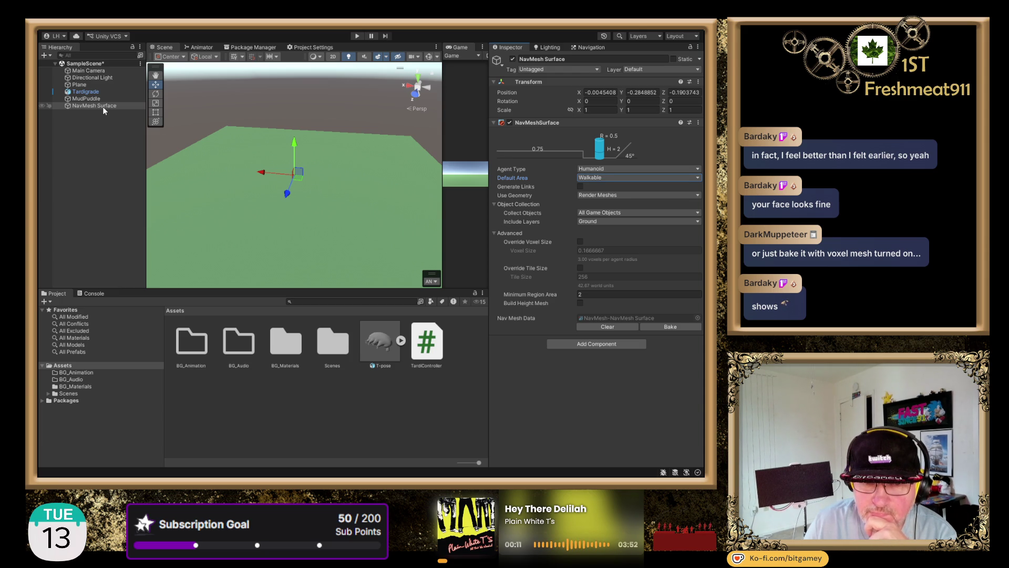
Move the Plane below MudPuddle in the Hierarchy and deactivate MudPuddle.
drag(86, 89, 92, 104)
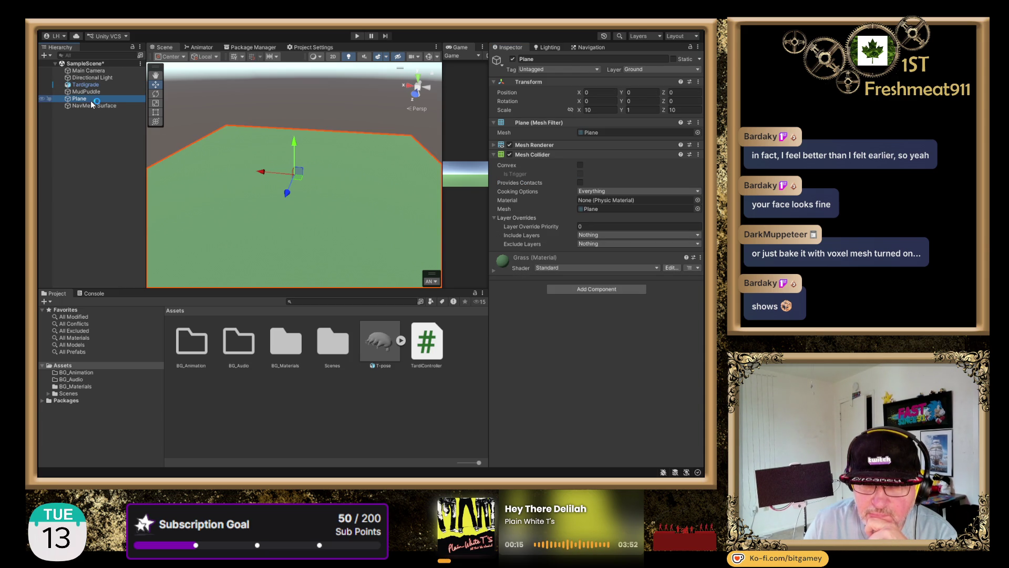
click(87, 92)
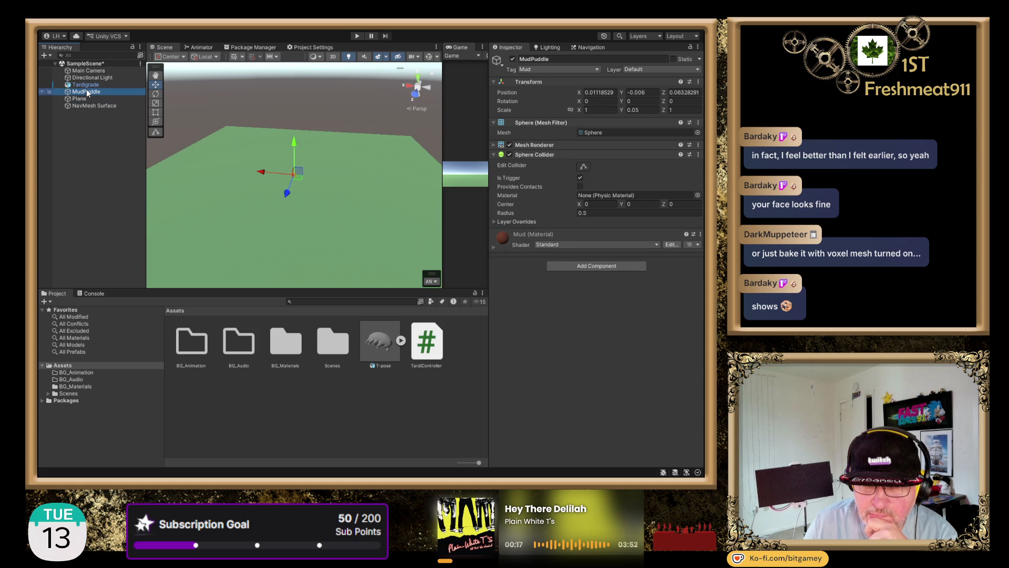
click(513, 59)
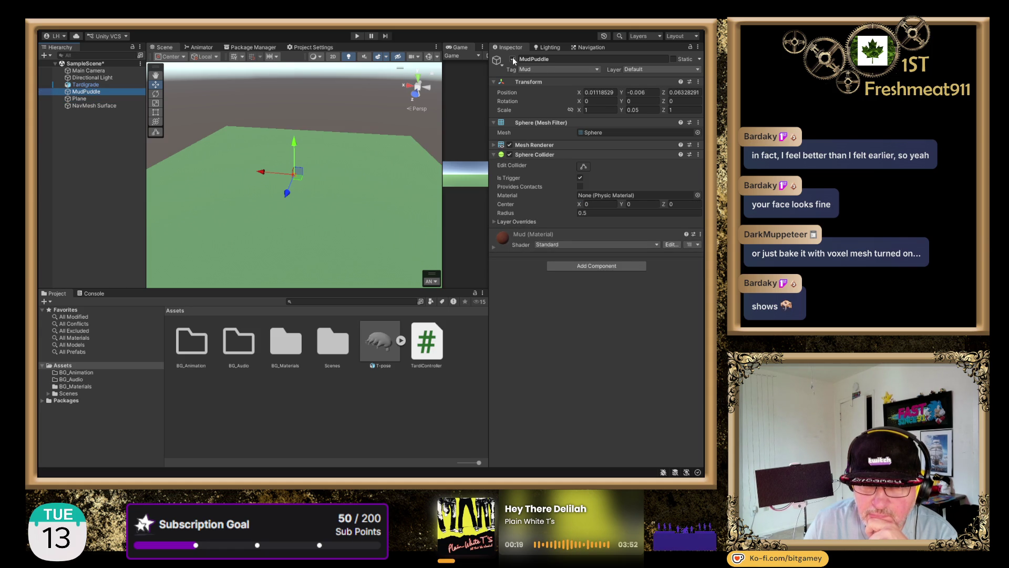
Inspect the Plane in the Scene view and check the navigation agent settings.
click(88, 100)
mouse_move(288, 209)
mouse_down()
mouse_move(279, 107)
mouse_move(276, 231)
mouse_up()
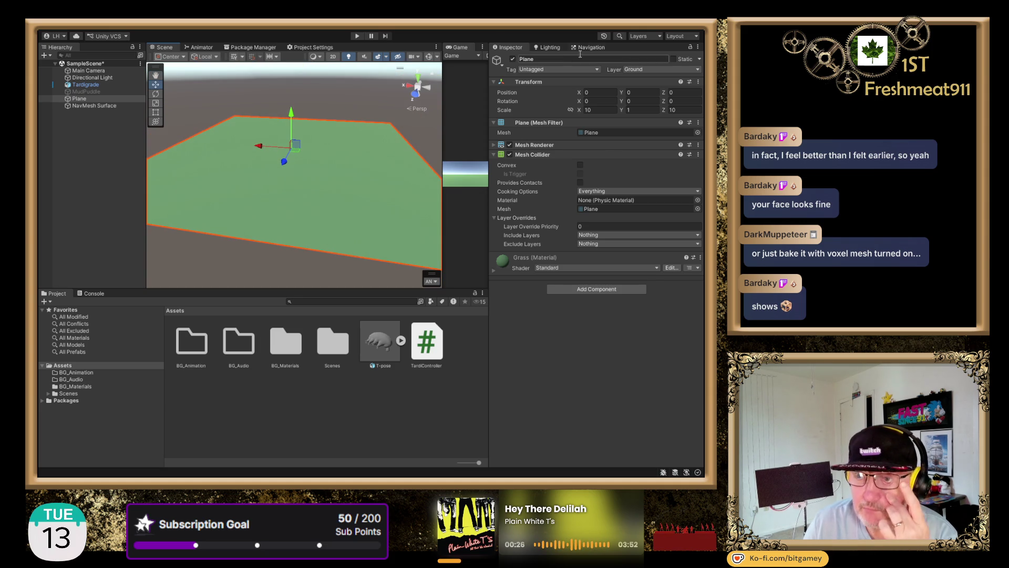
click(588, 48)
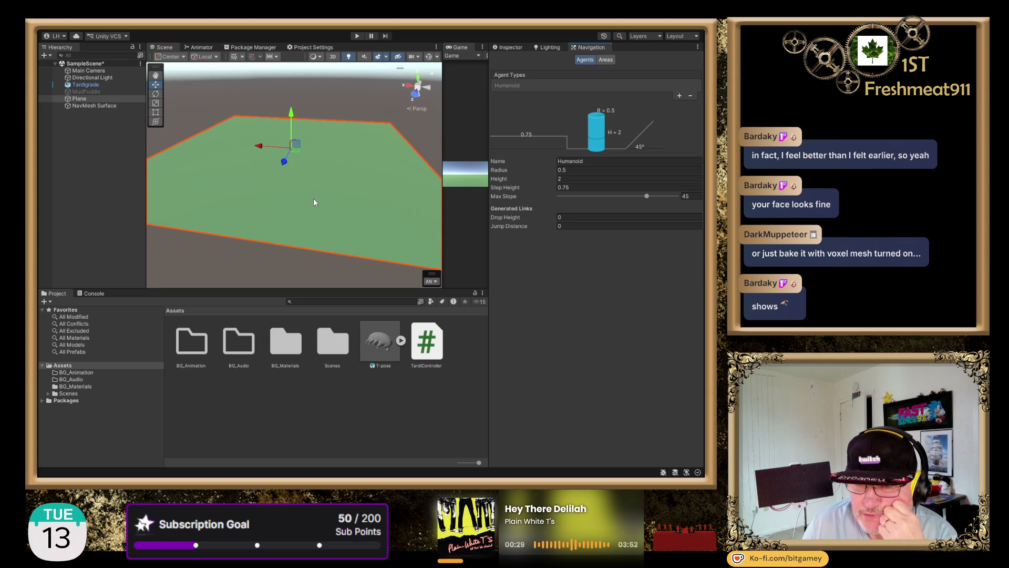
mouse_move(313, 198)
mouse_down()
mouse_move(305, 172)
mouse_move(296, 188)
mouse_up()
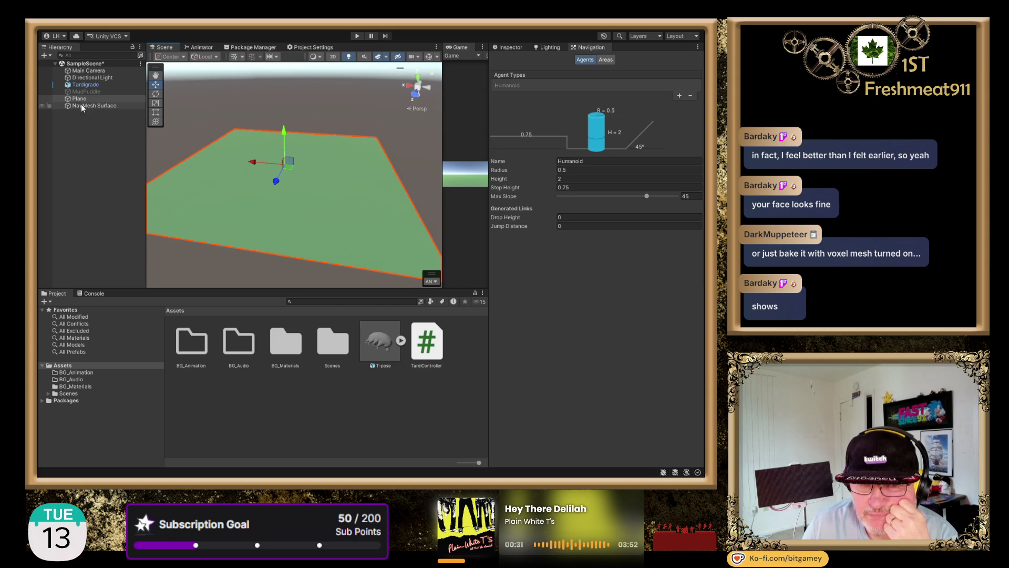
click(89, 106)
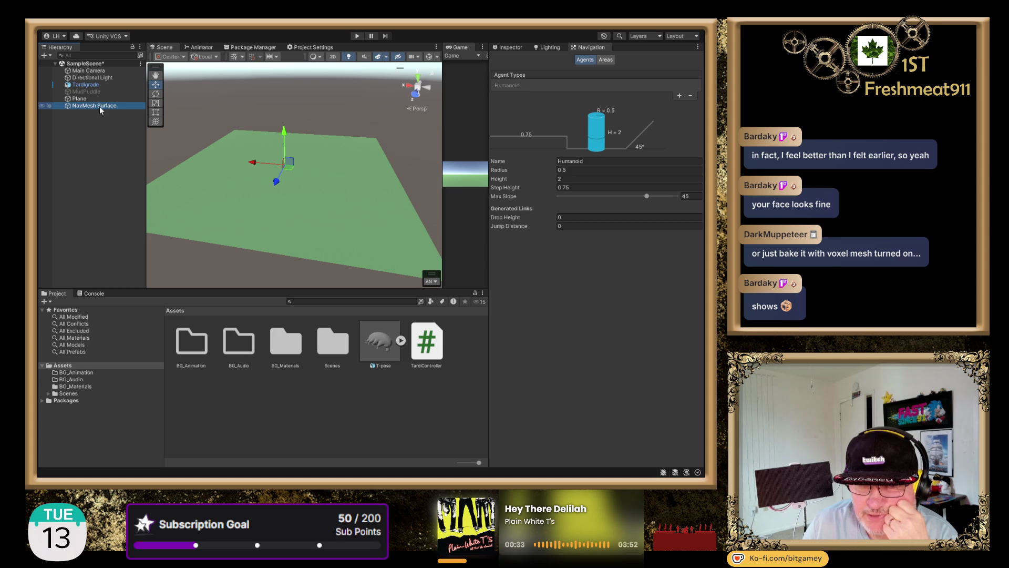
click(100, 100)
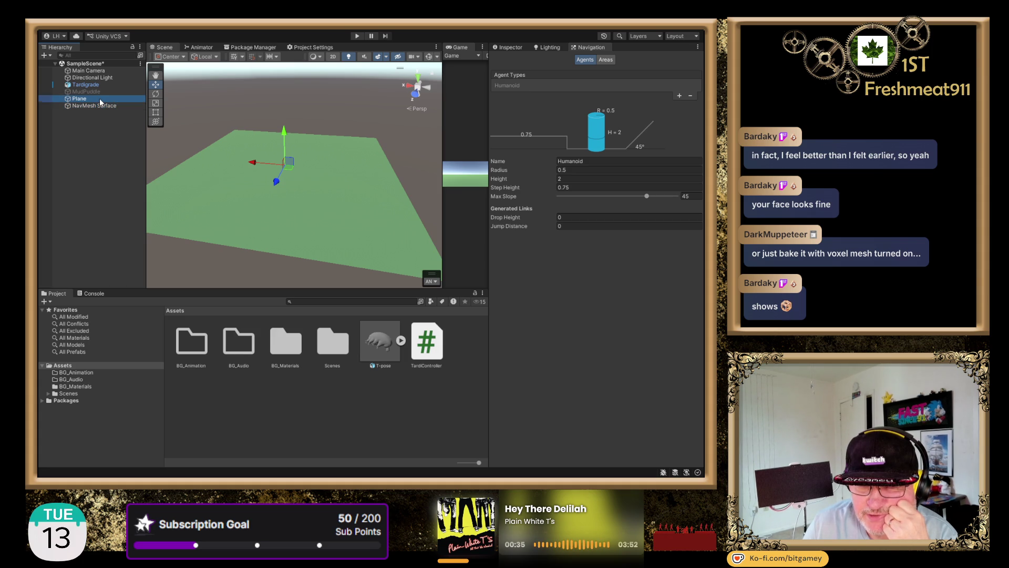
click(95, 113)
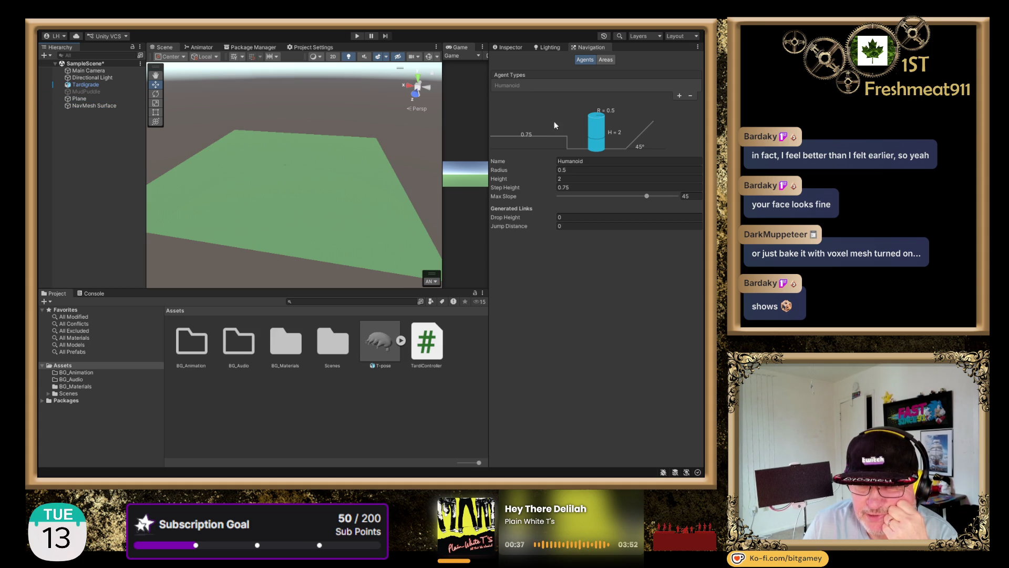
click(510, 48)
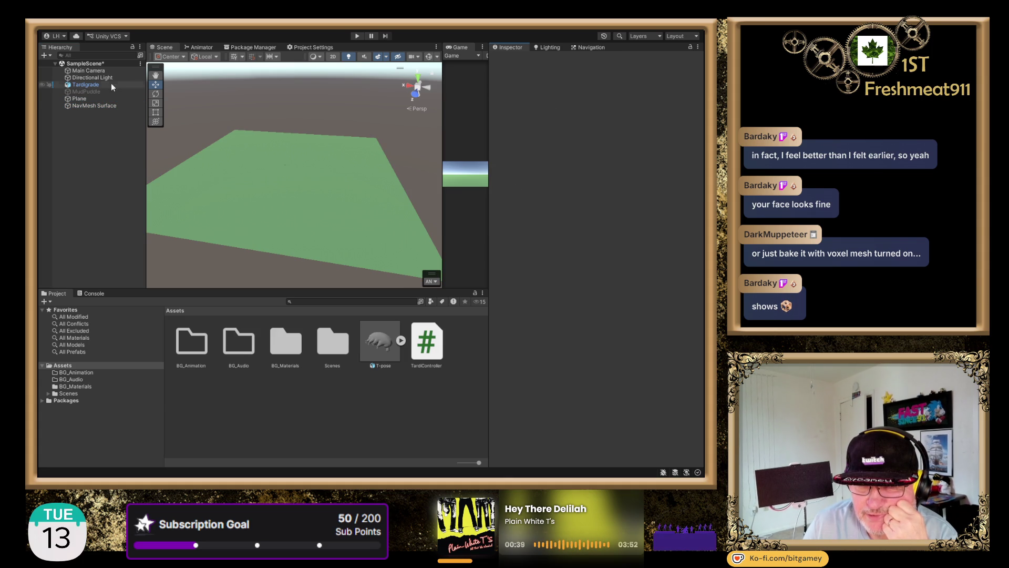
Toggle the NavMesh Surface off and on, then view the Plane from directly above.
click(101, 107)
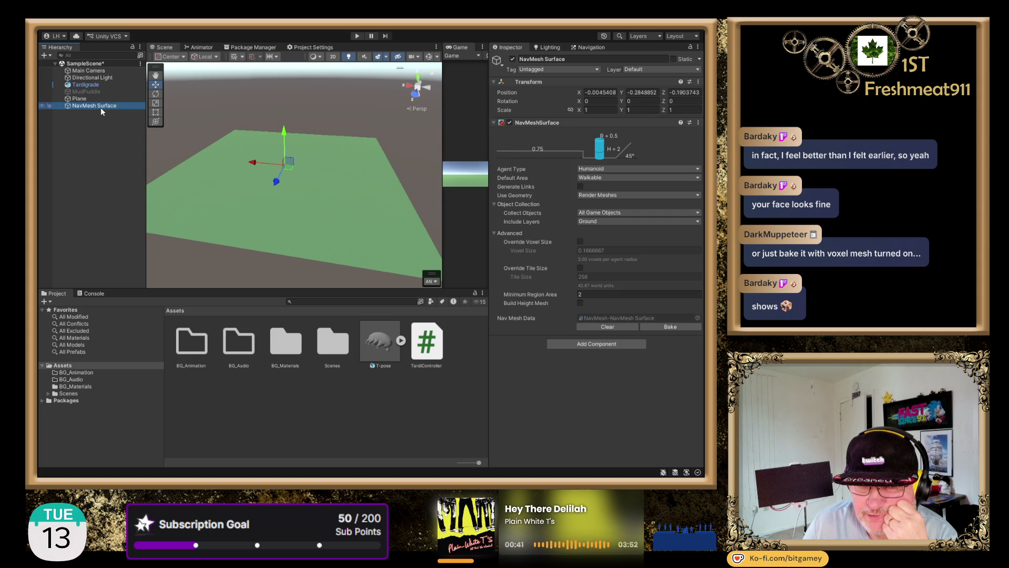
click(513, 58)
click(513, 58)
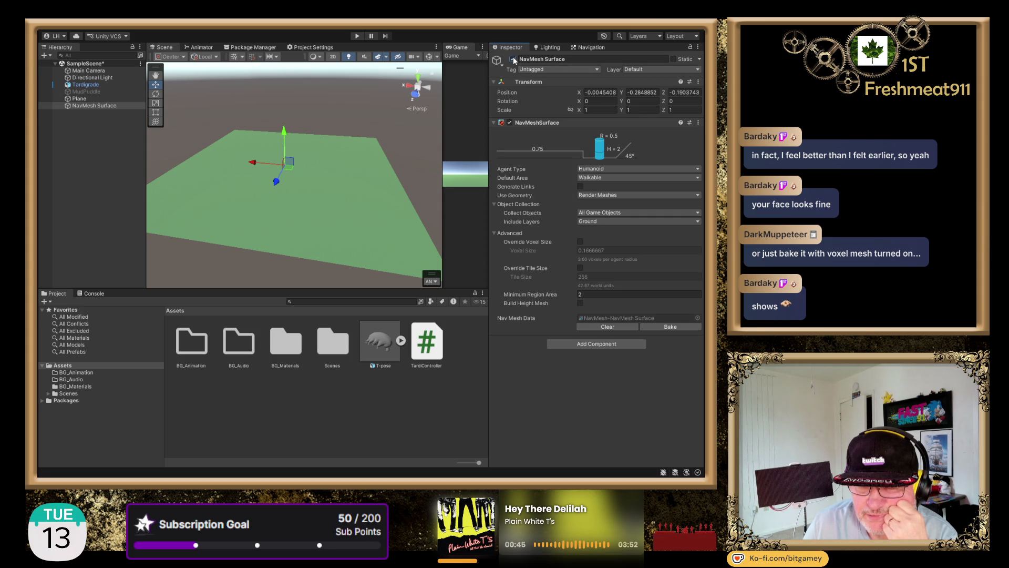
click(419, 80)
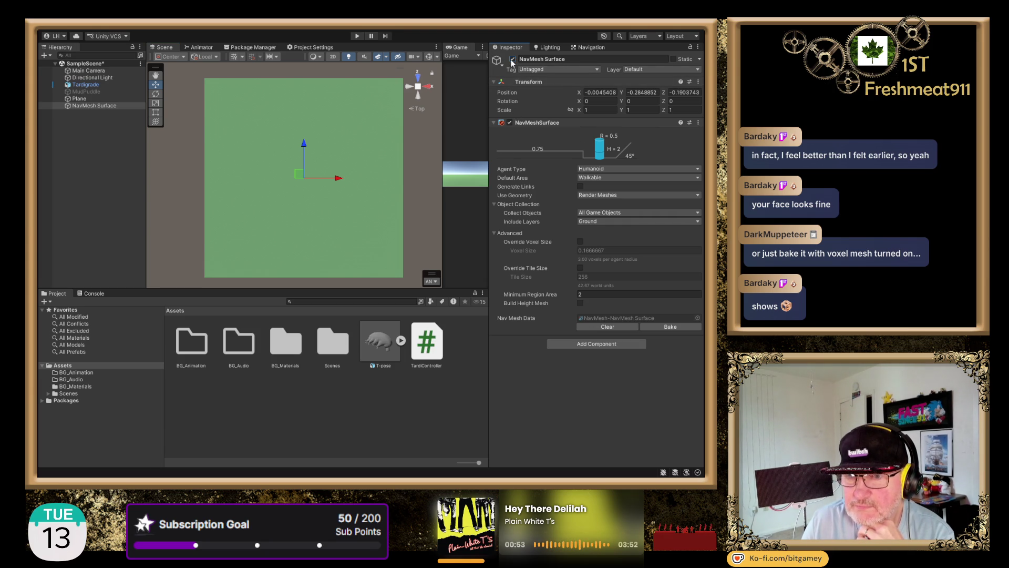
click(97, 99)
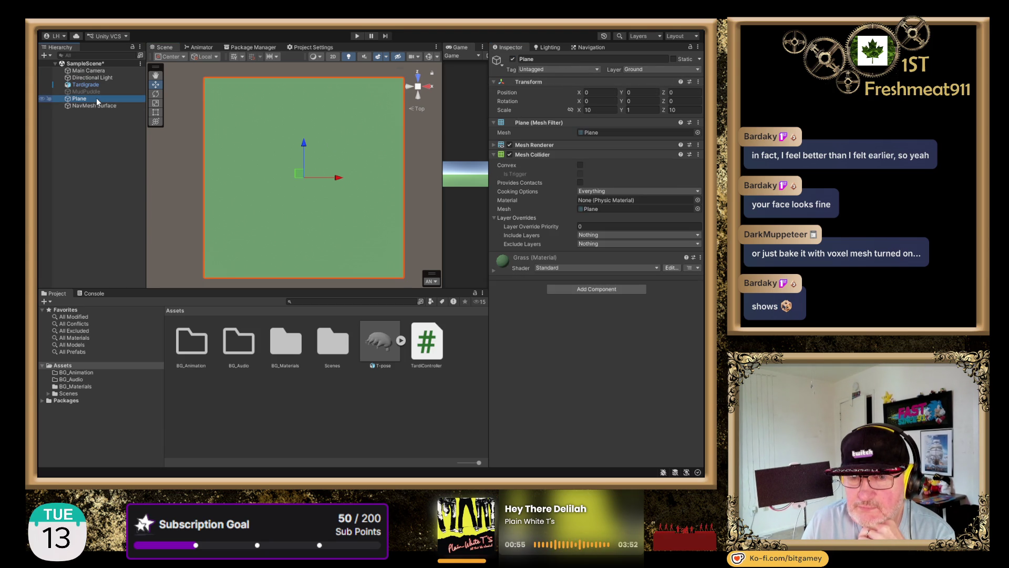
mouse_move(276, 194)
mouse_down()
mouse_move(334, 134)
mouse_move(342, 175)
mouse_move(356, 155)
mouse_move(345, 104)
mouse_move(355, 96)
mouse_up()
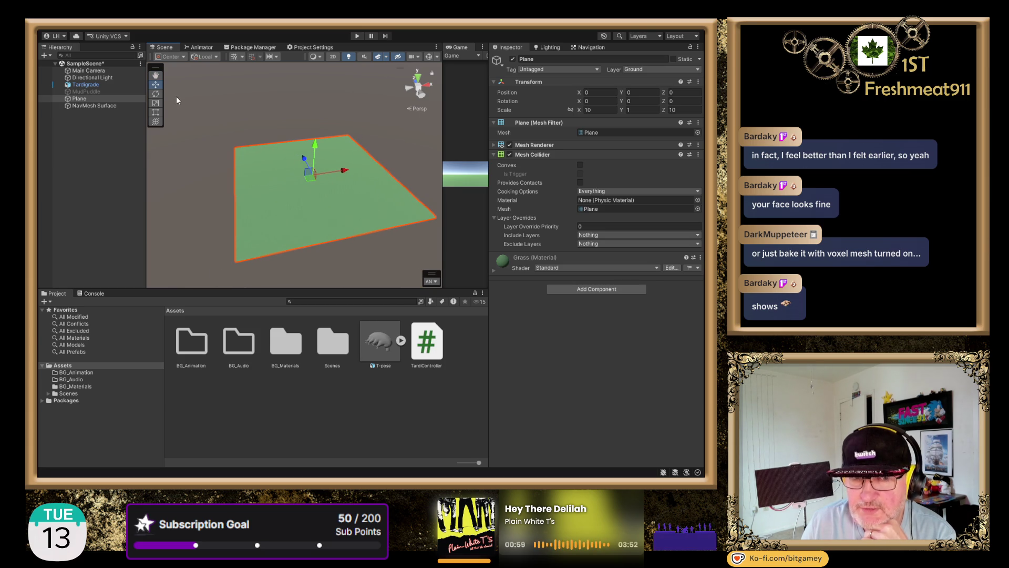
Add a Nav Mesh Agent component to the Tardigrade.
click(88, 85)
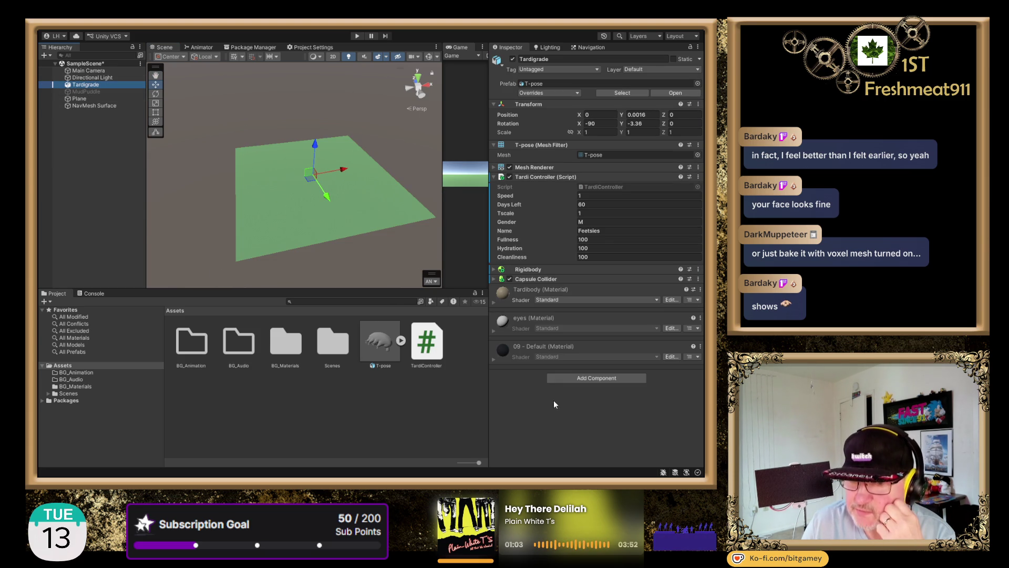
click(615, 379)
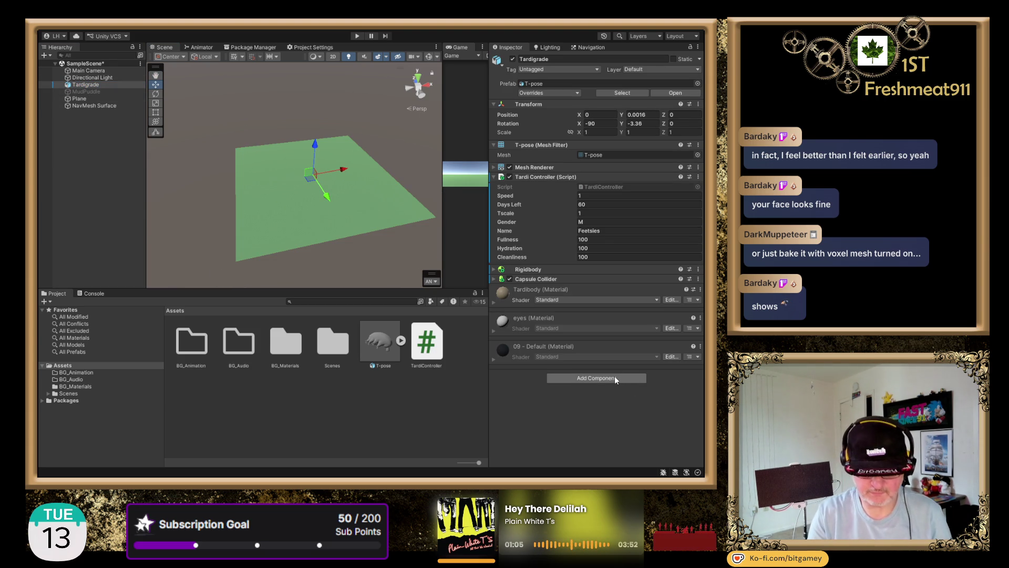
click(597, 409)
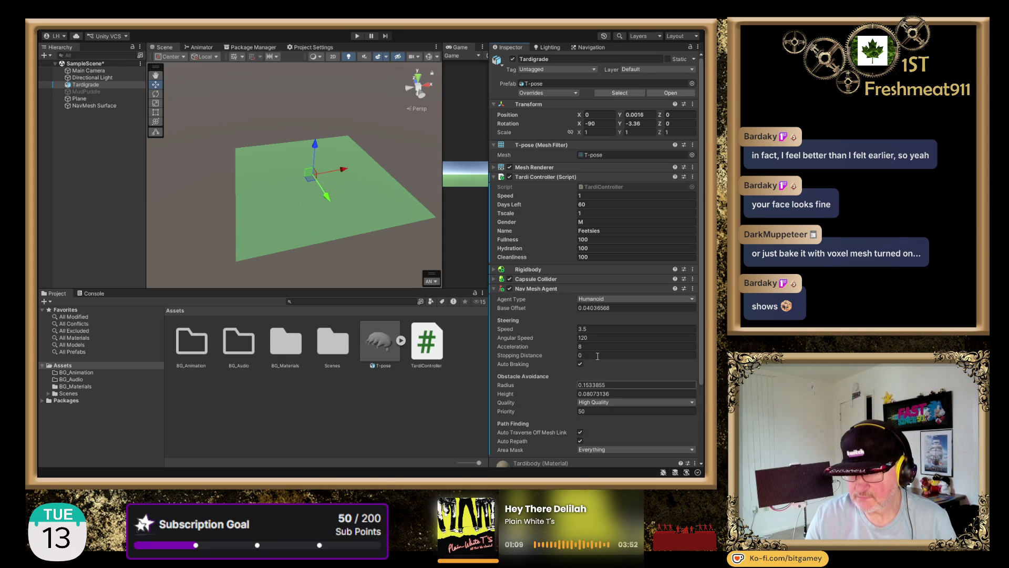
scroll(562, 279, down, 3)
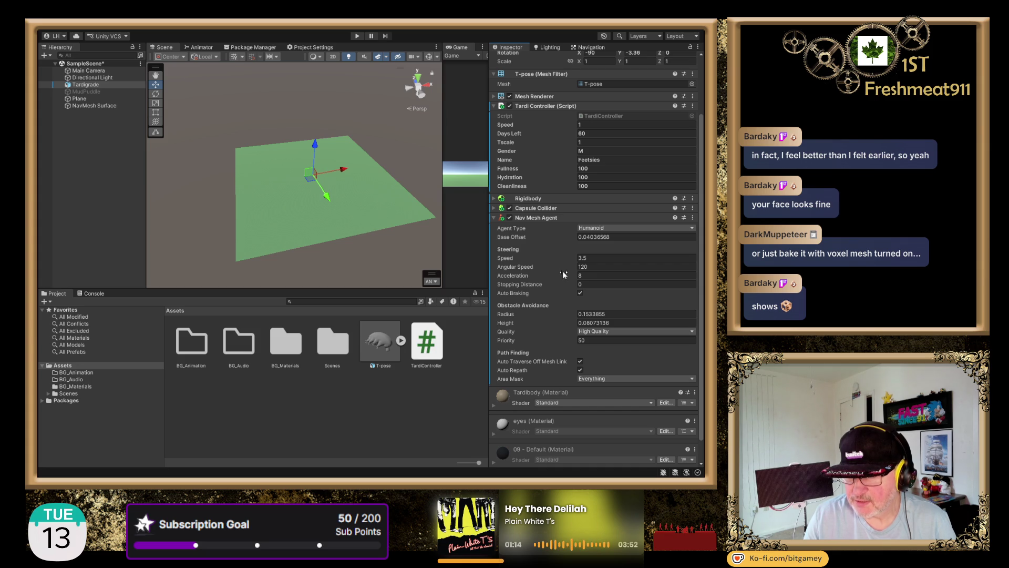
scroll(560, 288, down, 1)
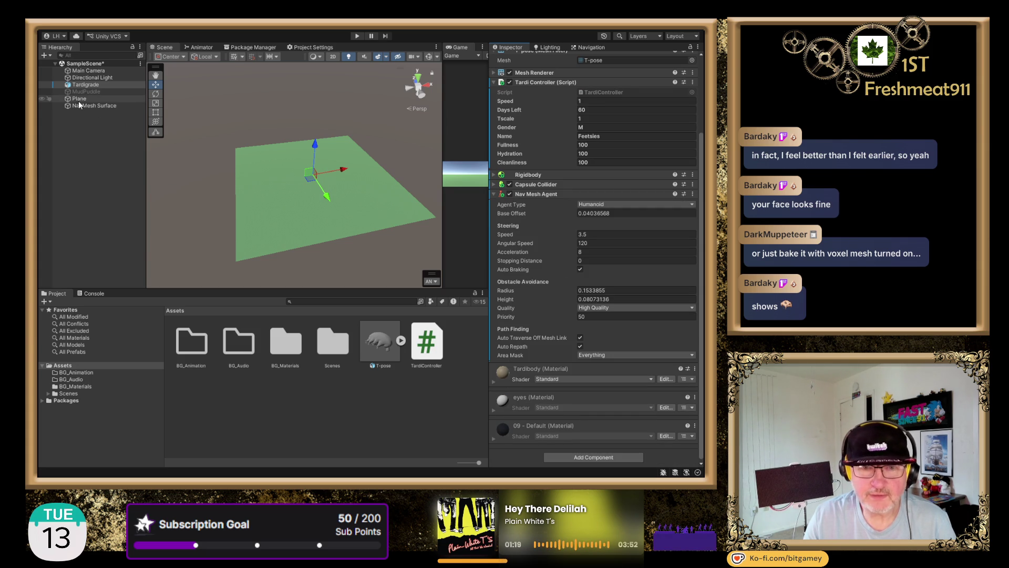
Frame the Tardigrade, run a Play test, check the Console, then stop Play mode.
click(90, 86)
double_click(89, 87)
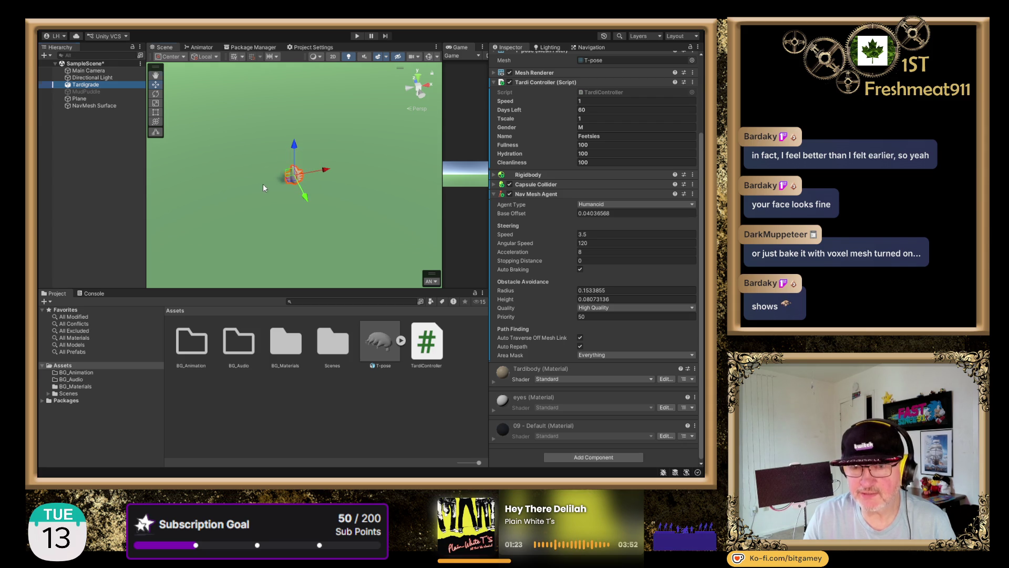
drag(262, 184, 349, 67)
mouse_move(251, 232)
mouse_down()
mouse_move(247, 252)
mouse_move(216, 260)
mouse_move(295, 229)
mouse_up()
key(ctrl+p)
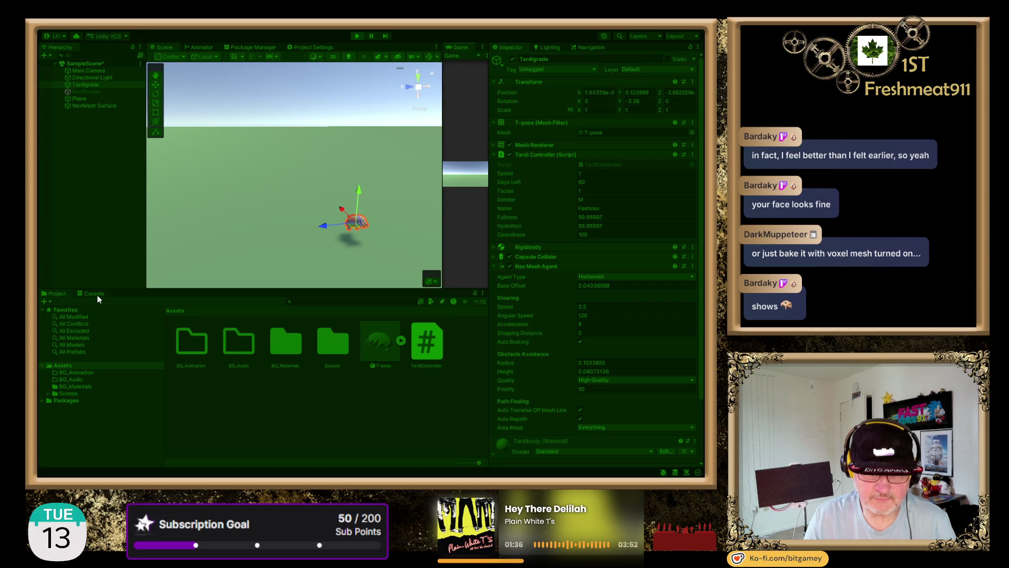
click(97, 296)
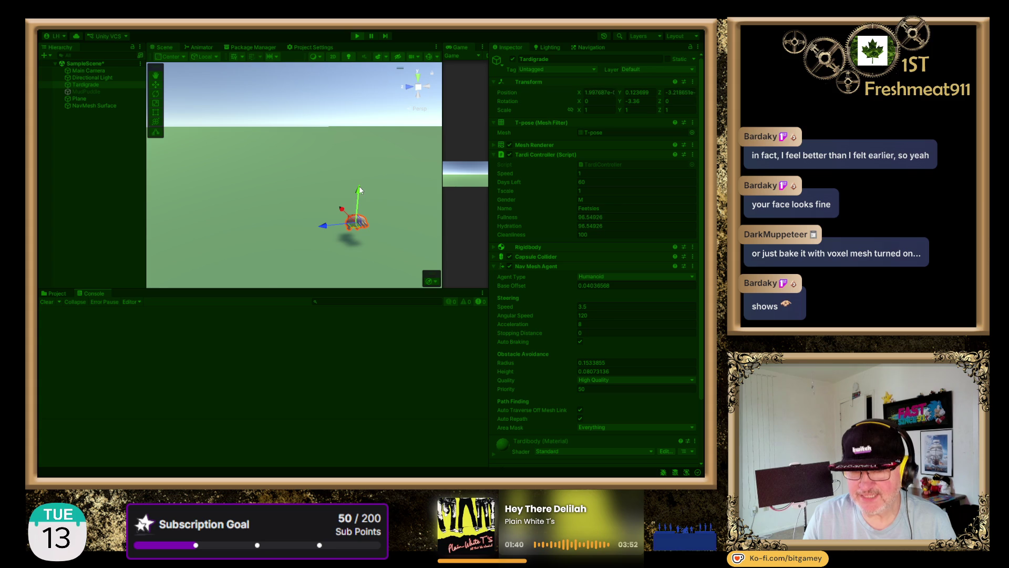
click(357, 35)
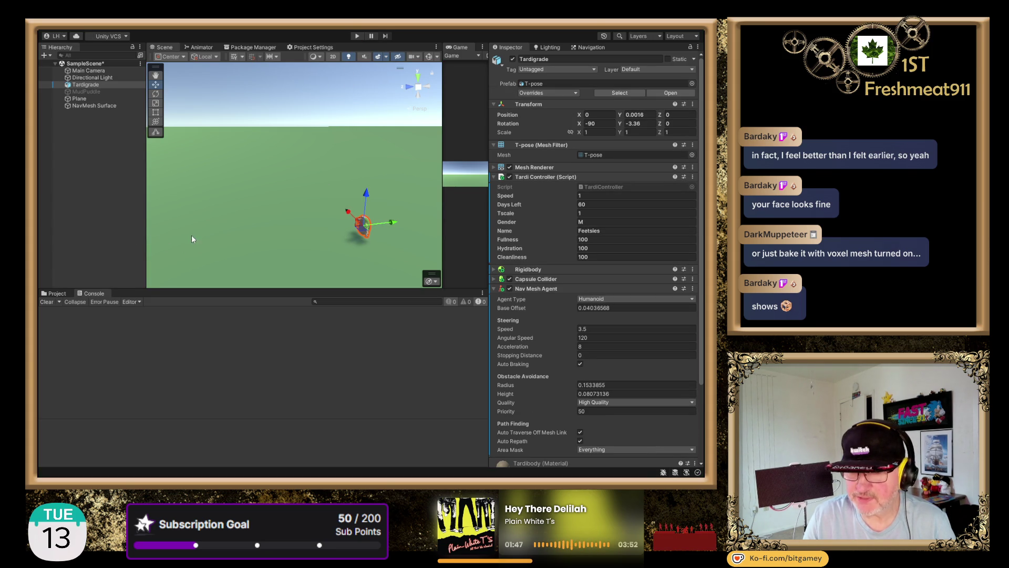
Collapse the Nav Mesh Agent panel, then zoom, frame and orbit around the Tardigrade before selecting it.
click(494, 288)
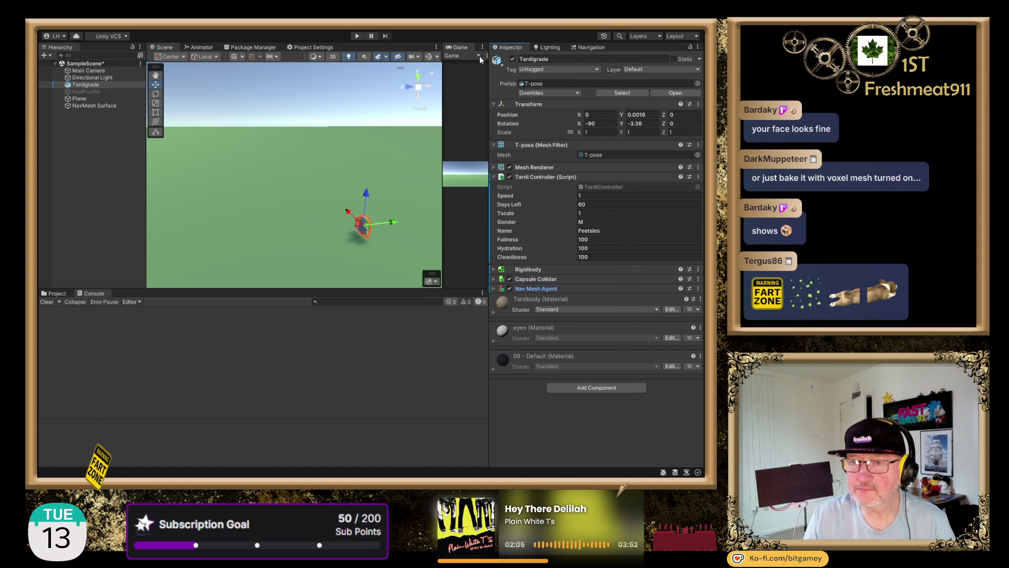
mouse_move(345, 231)
mouse_down()
mouse_move(329, 140)
mouse_move(322, 151)
mouse_up()
scroll(324, 153, up, 5)
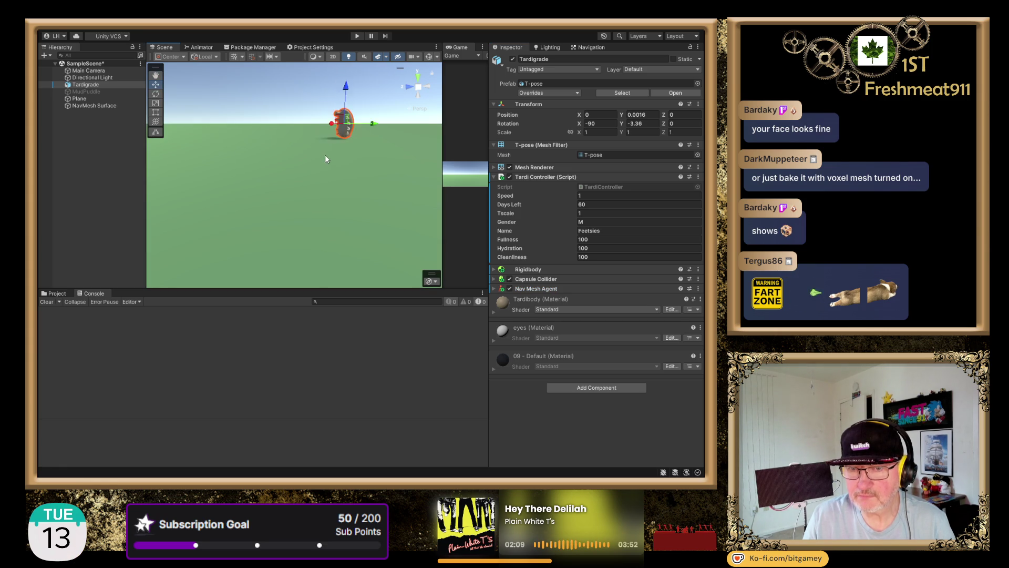
key(f)
scroll(326, 152, up, 5)
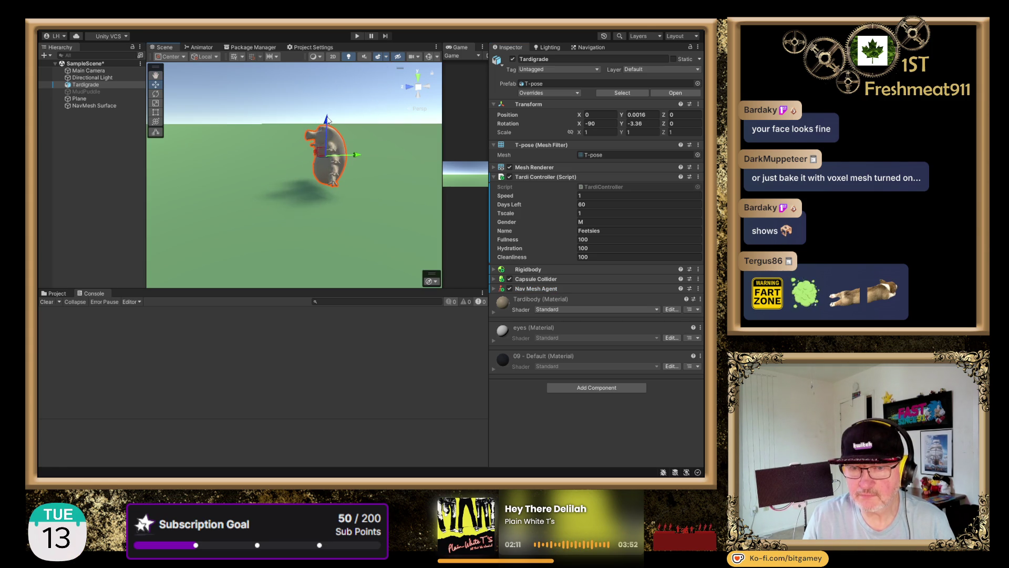
scroll(325, 168, up, 2)
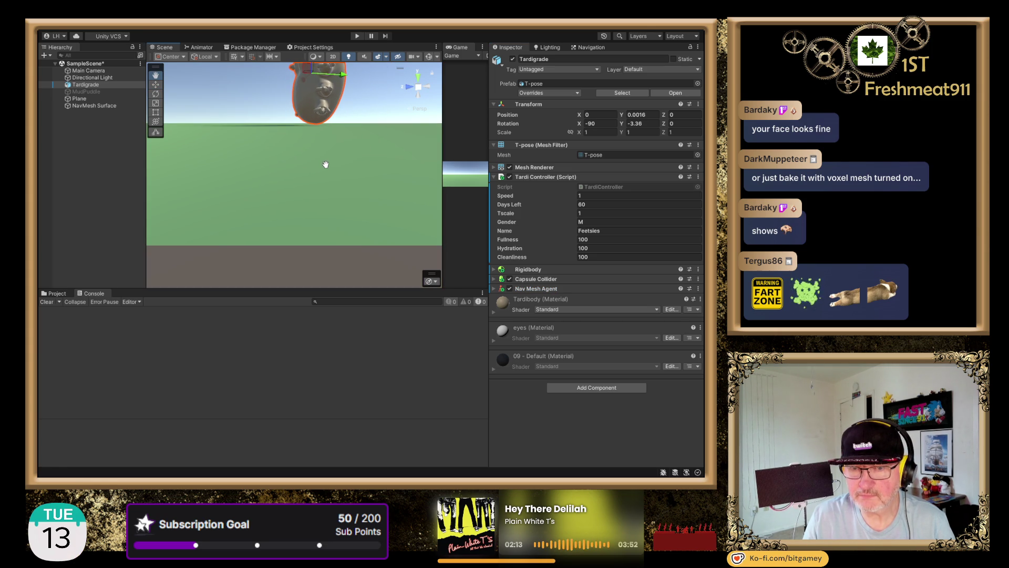
scroll(326, 164, down, 5)
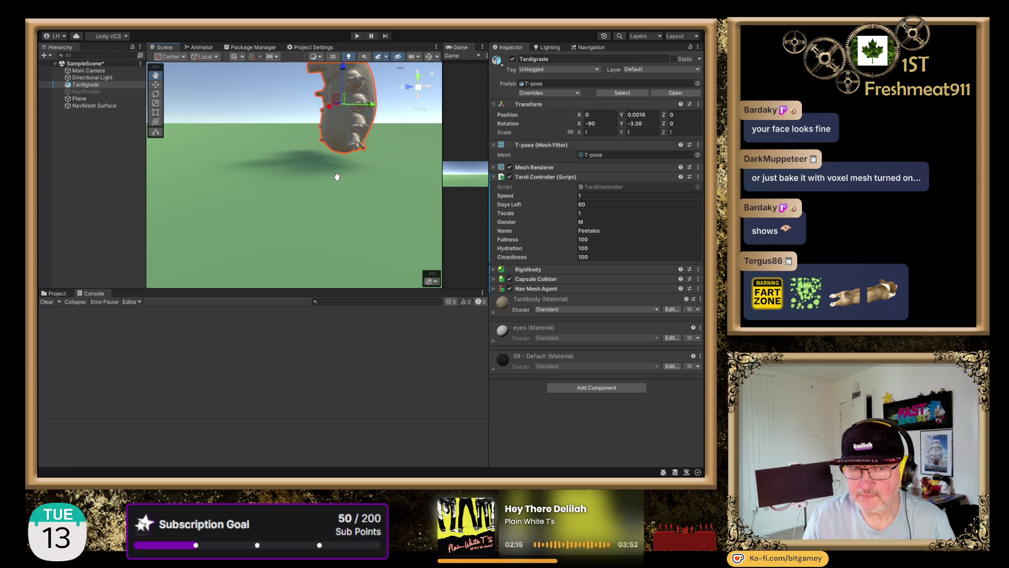
key(w)
drag(314, 192, 344, 184)
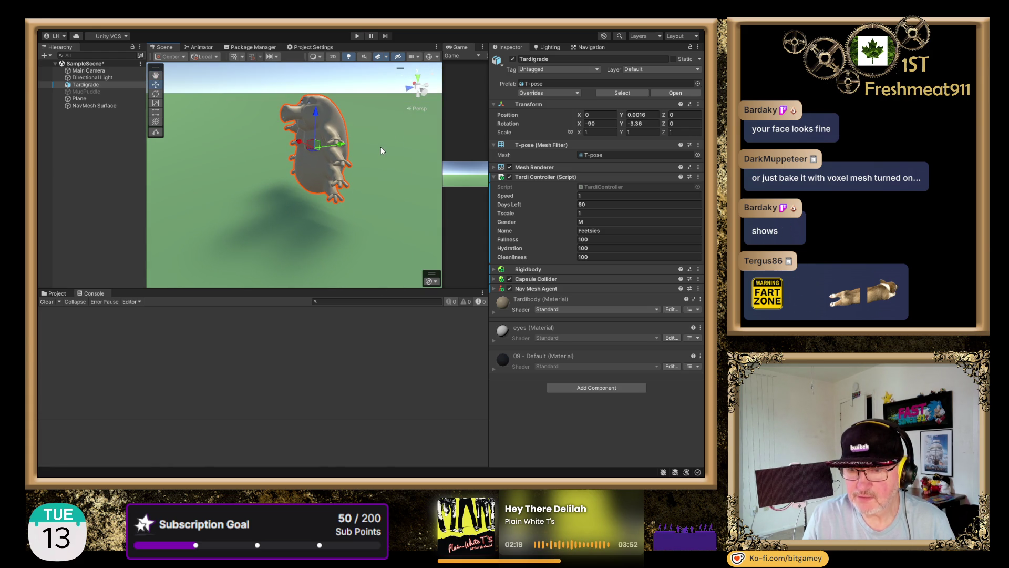
click(111, 84)
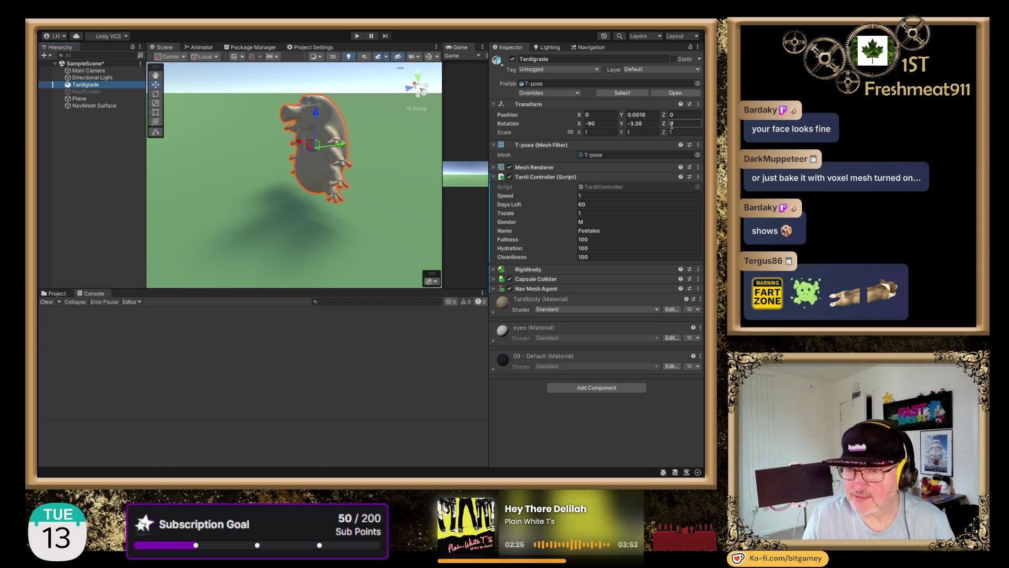
click(357, 36)
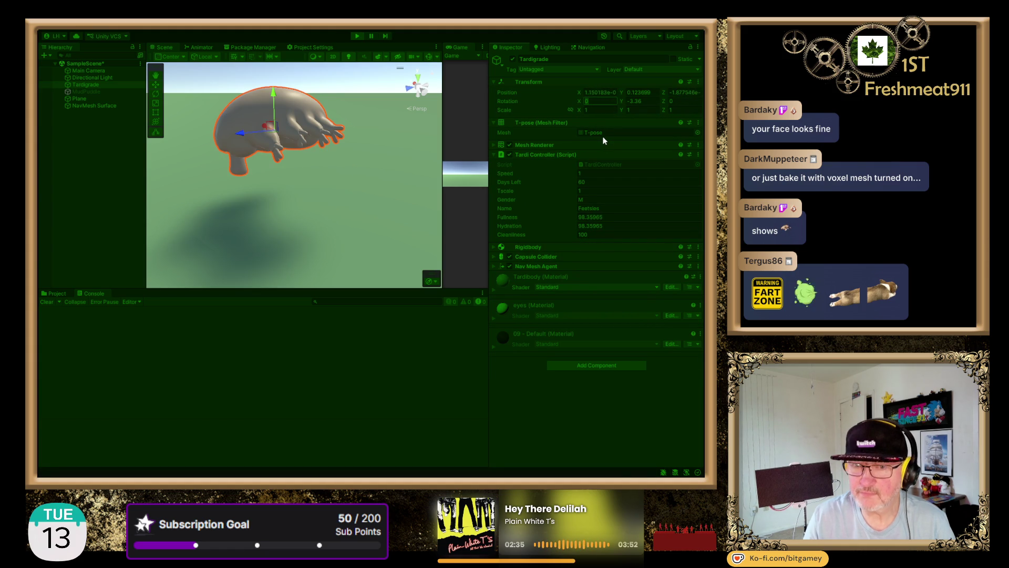
text(90)
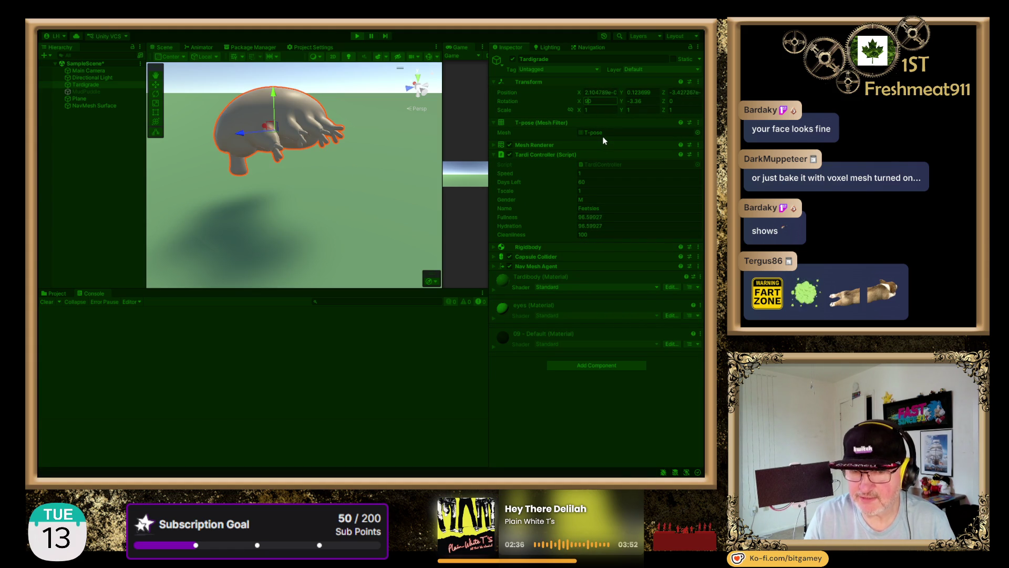
key(Tab)
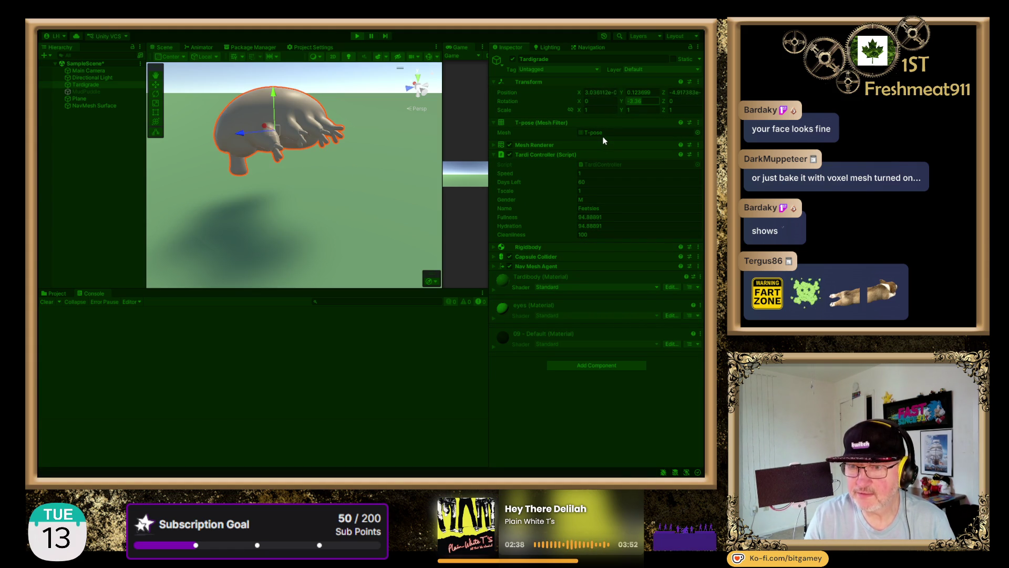
click(581, 104)
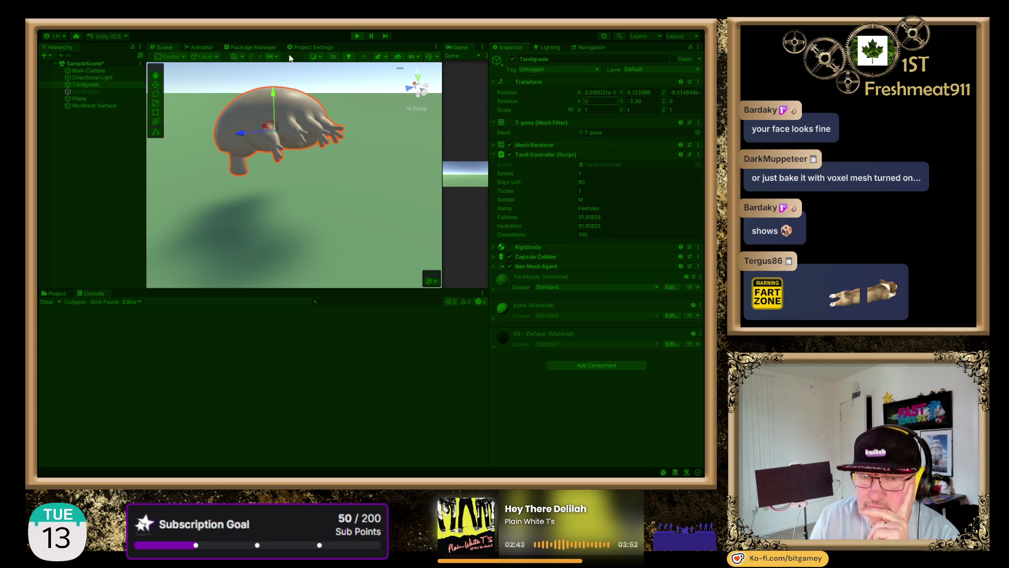
click(359, 37)
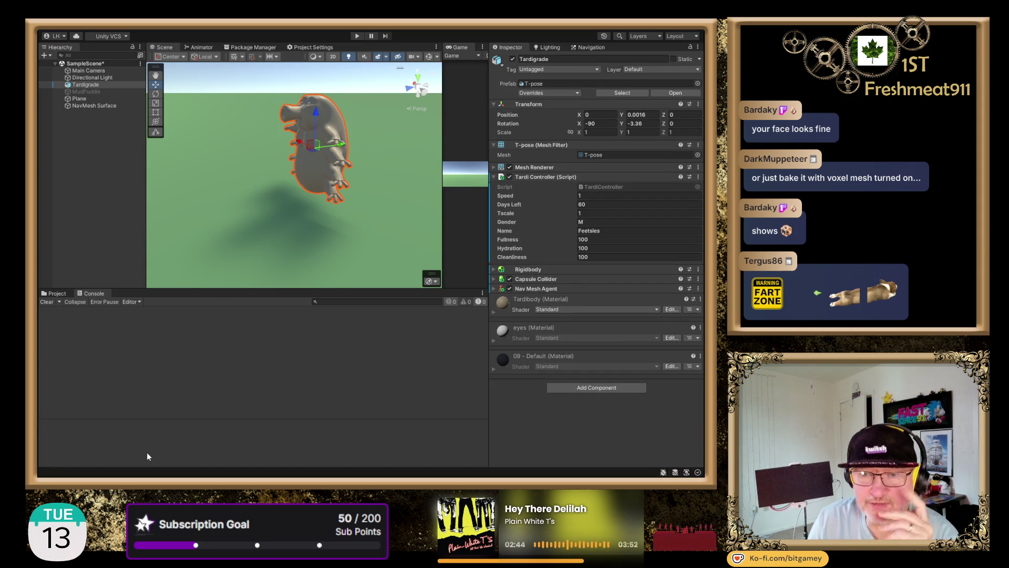
Create a folder named BG_Prefabs in the project's Assets.
click(89, 85)
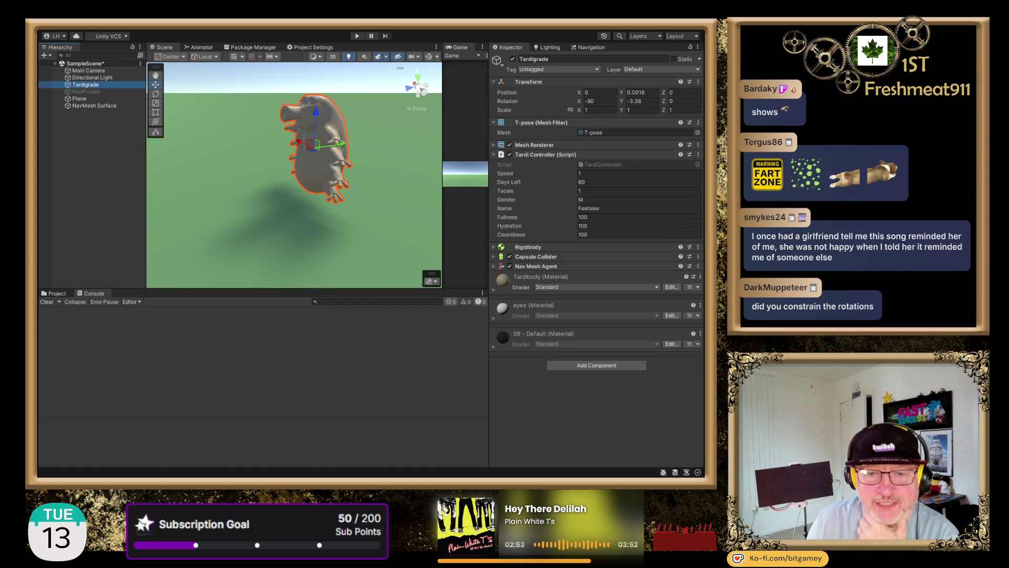
click(54, 294)
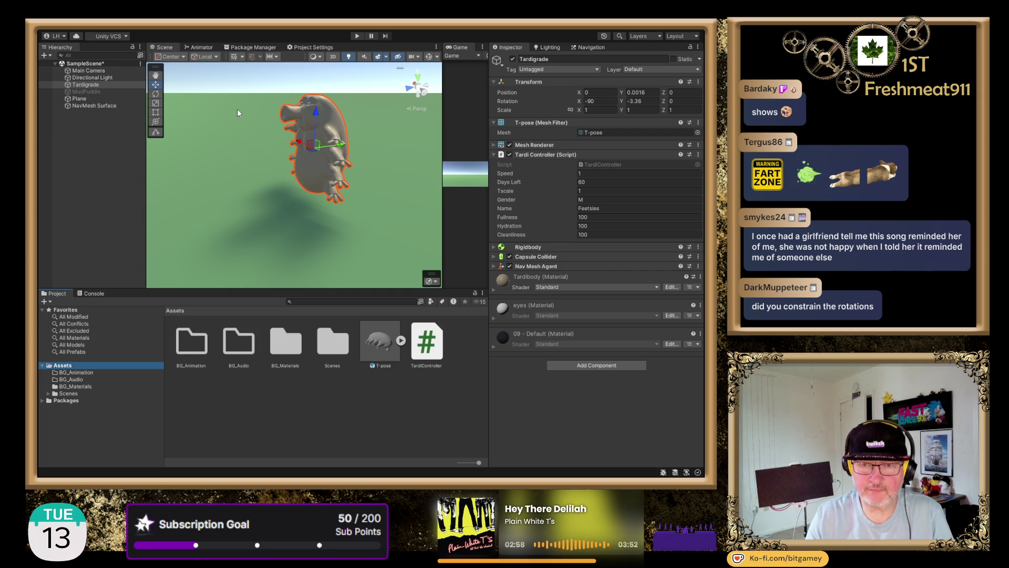
key(ctrl+shift+n)
text(BG_Prefabs)
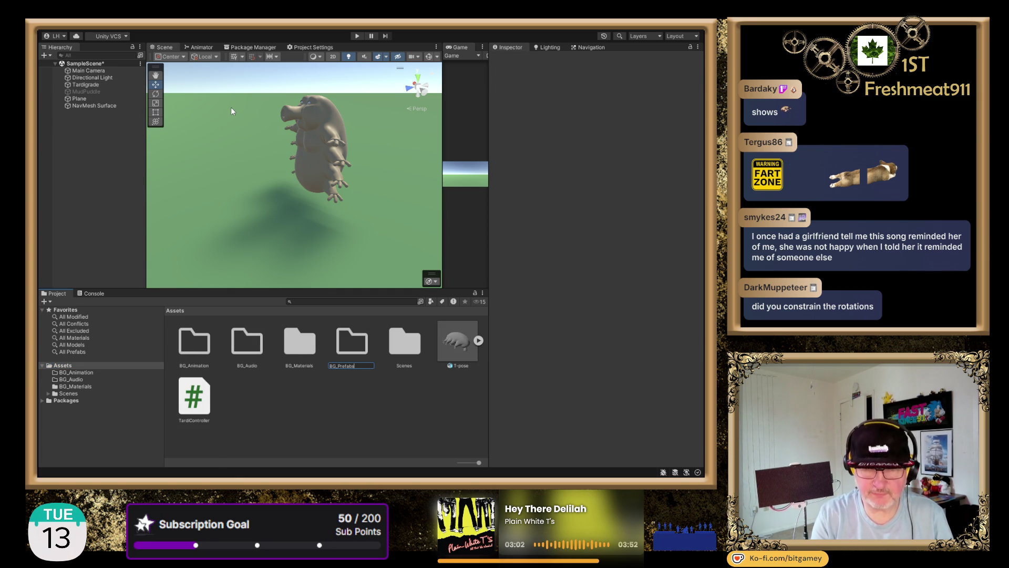
key(Return)
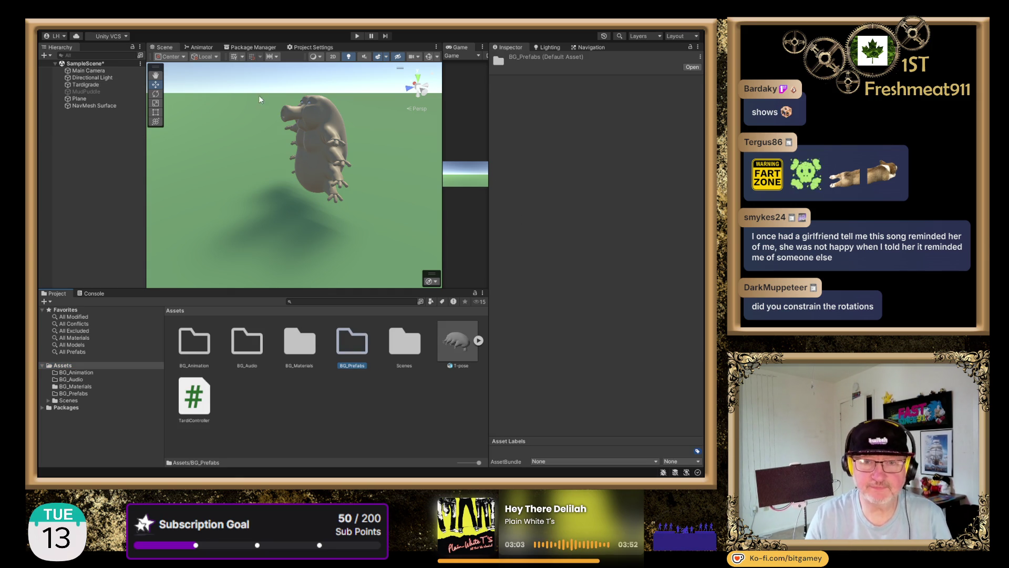
Make the Tardigrade a prefab in BG_Prefabs, zero its X rotation and delete the extra copy.
double_click(363, 345)
mouse_move(84, 85)
mouse_down()
mouse_move(101, 137)
mouse_move(255, 376)
mouse_up()
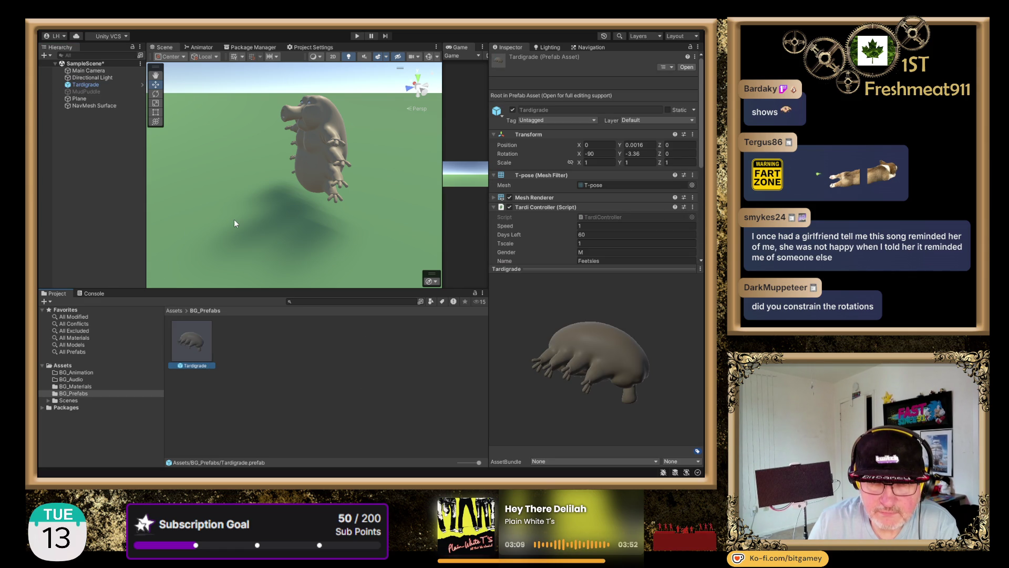
click(601, 153)
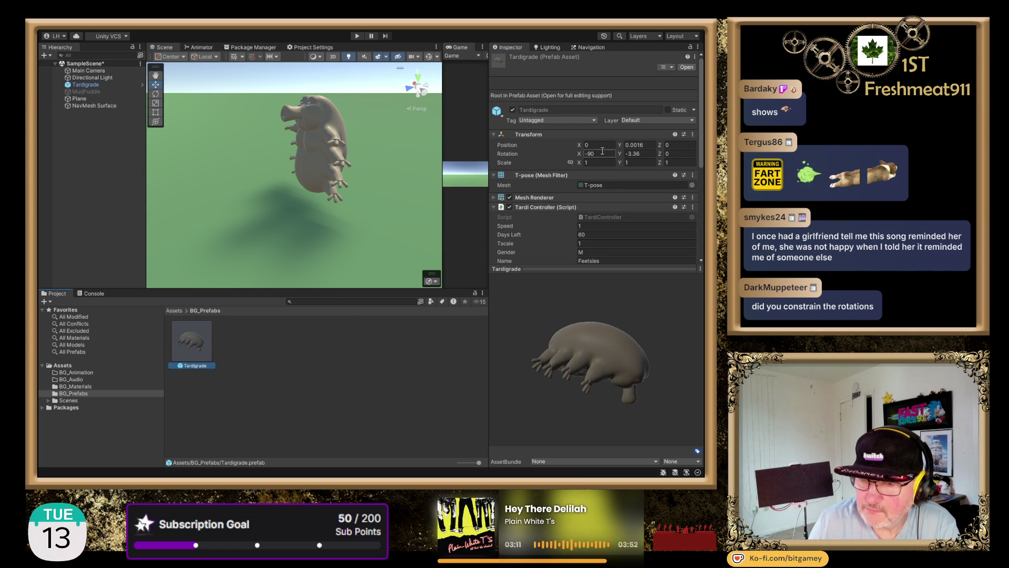
text(0)
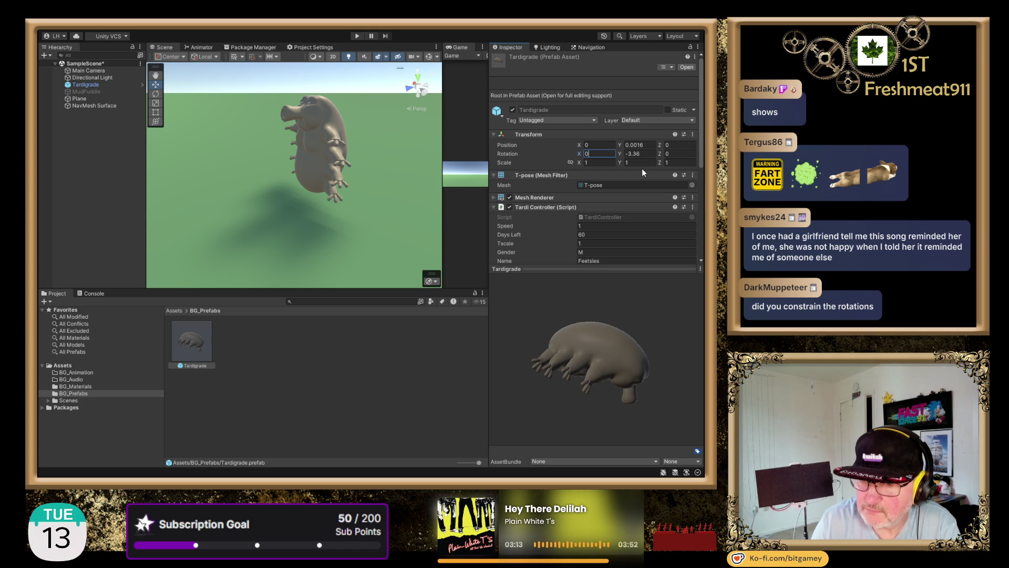
mouse_move(597, 362)
mouse_down()
mouse_move(613, 230)
mouse_move(530, 371)
mouse_move(568, 322)
mouse_move(300, 444)
mouse_move(198, 360)
mouse_move(269, 210)
mouse_move(295, 200)
mouse_up()
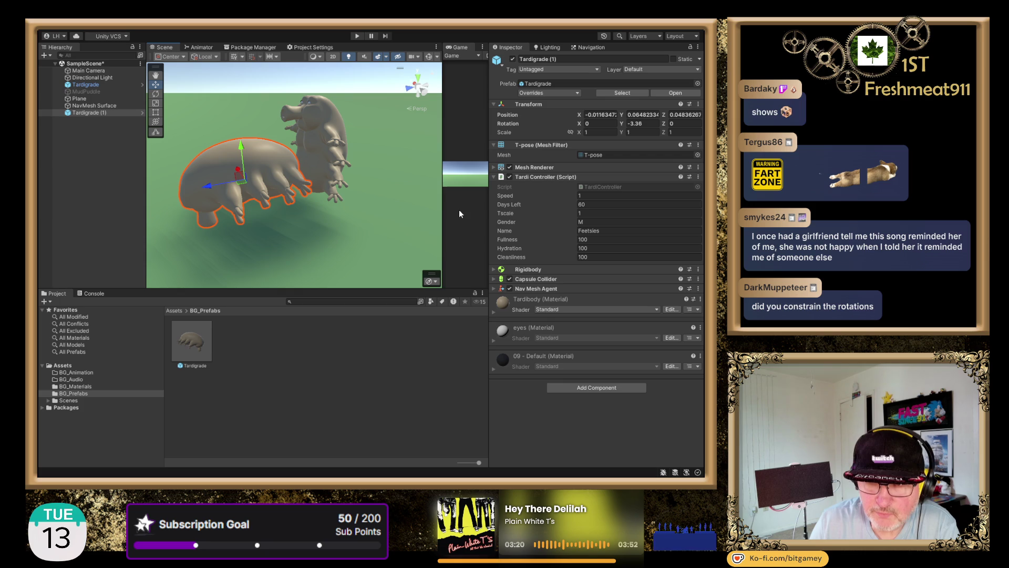
key(Delete)
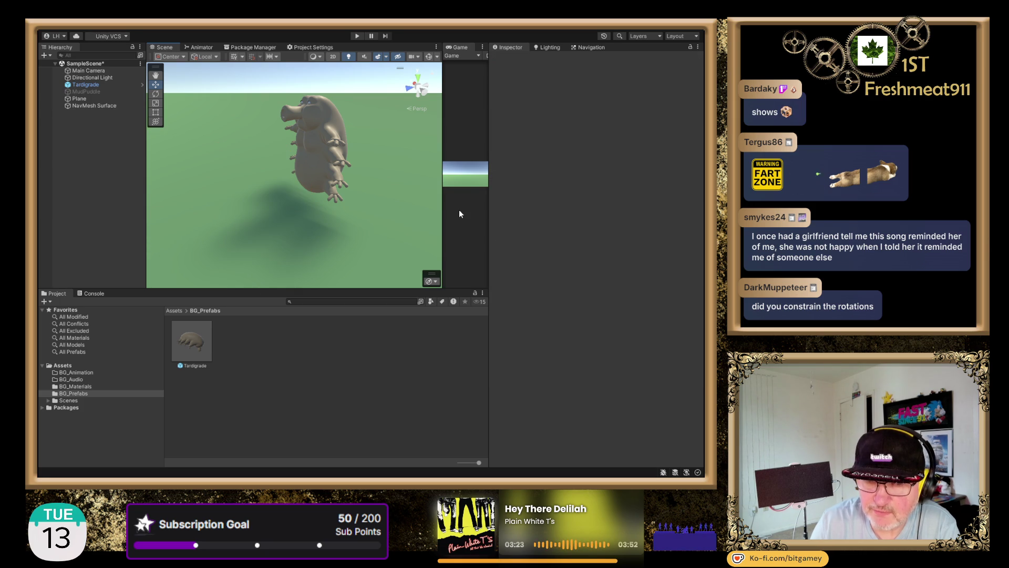
Adjust the prefab's X rotation and place a new Tardigrade instance, tilting it in the scene.
click(181, 340)
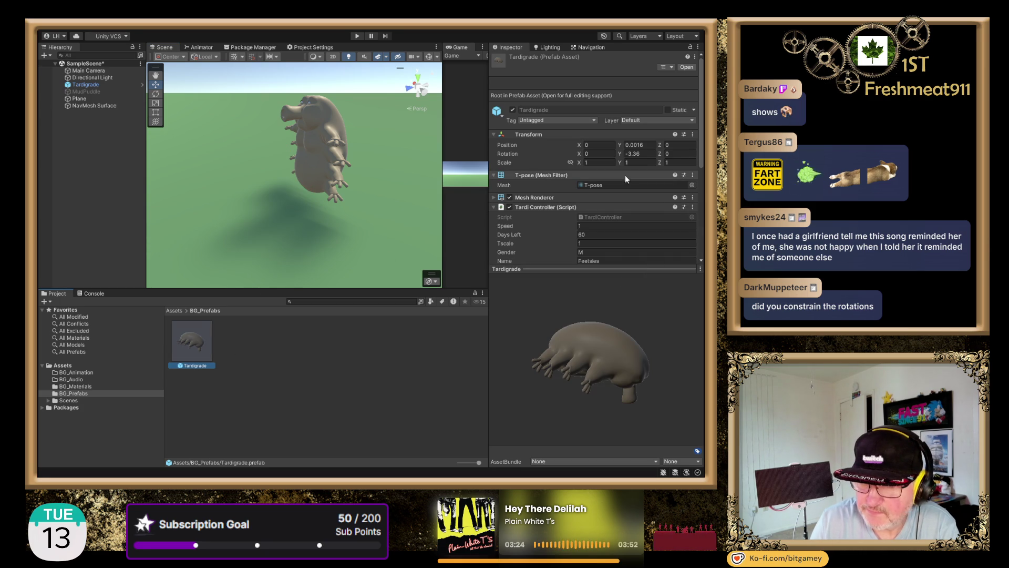
click(599, 154)
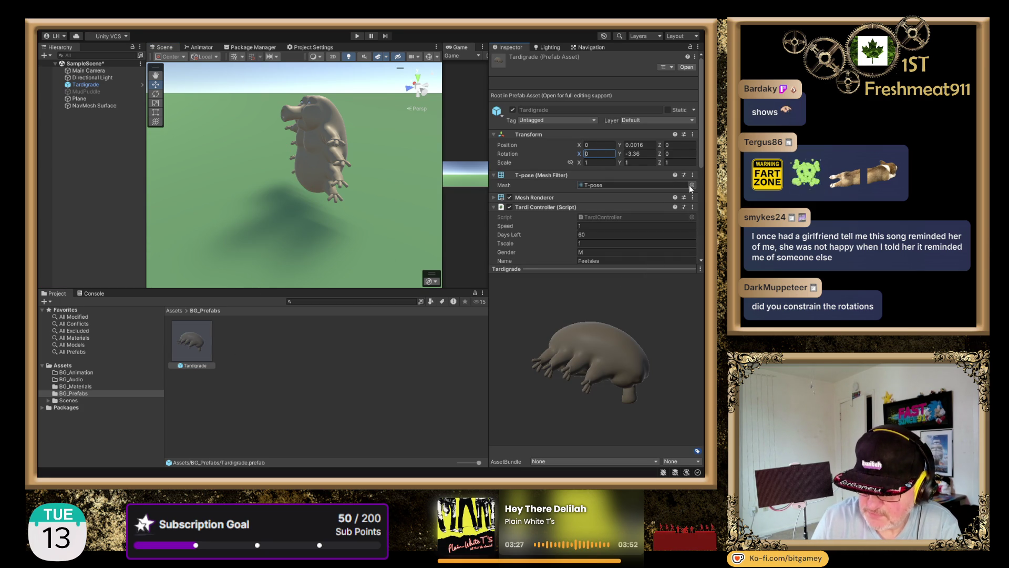
text(90)
click(678, 154)
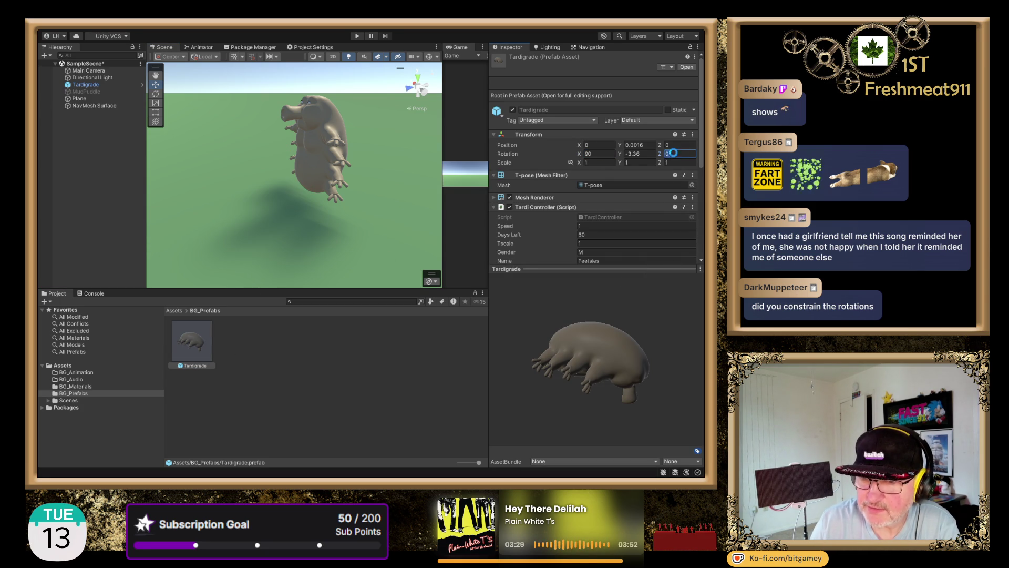
click(251, 410)
mouse_move(186, 355)
mouse_down()
mouse_move(235, 194)
mouse_move(305, 217)
mouse_up()
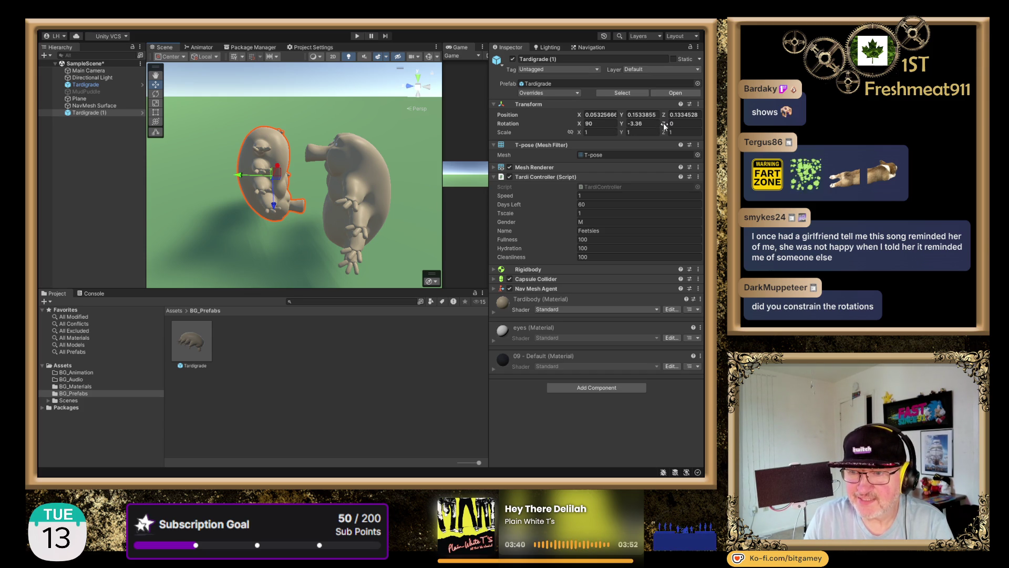
drag(670, 124, 605, 119)
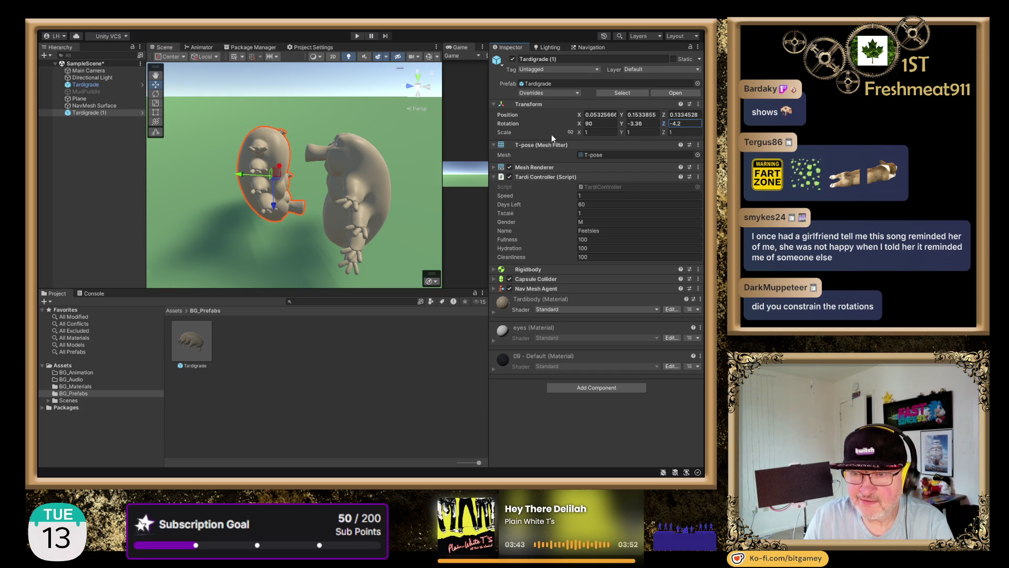
click(604, 123)
text(0)
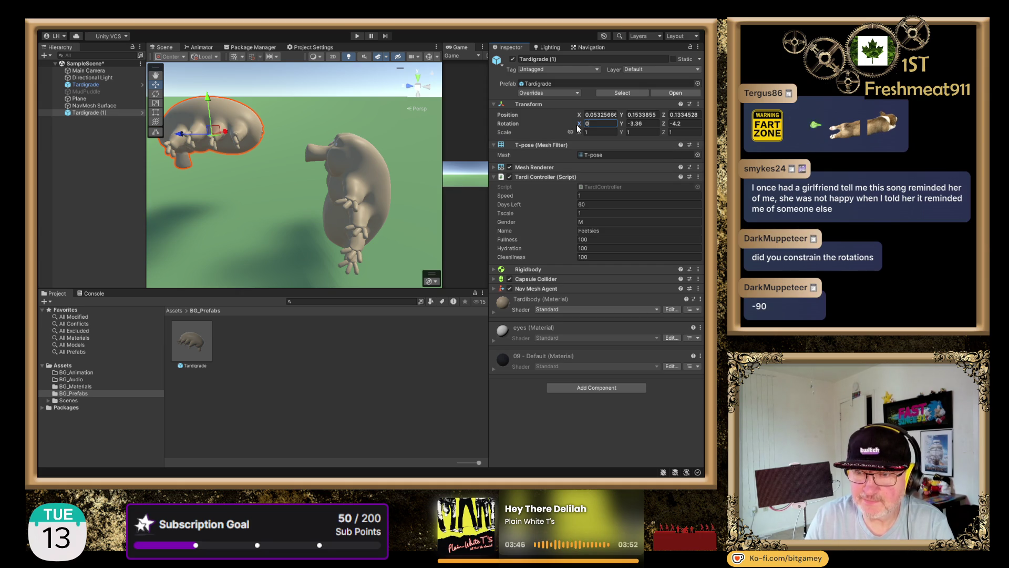
drag(579, 126, 220, 111)
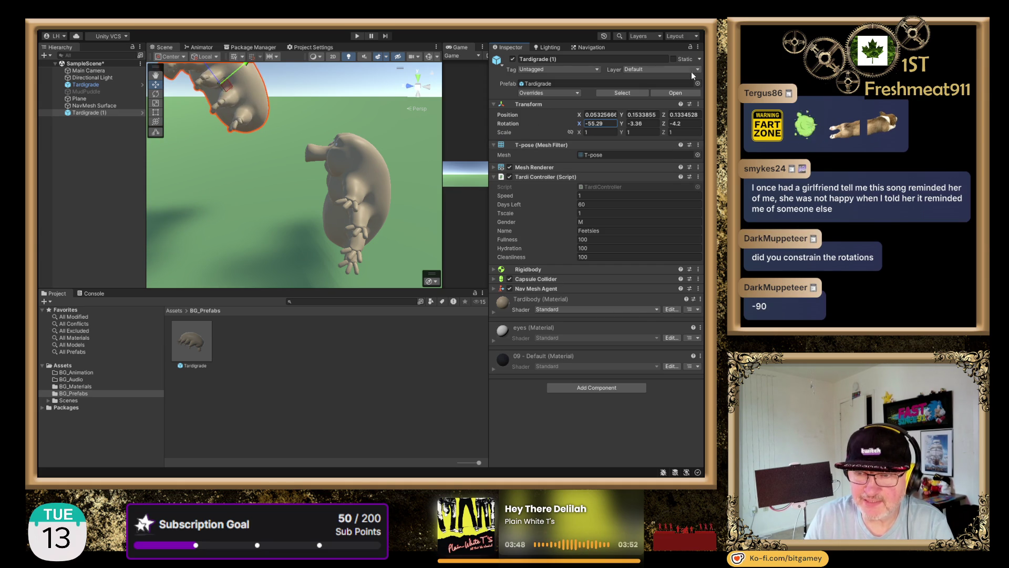
Set the Tardigrade prefab's X rotation to -90 and delete the Tardigrade (1) copy.
click(200, 350)
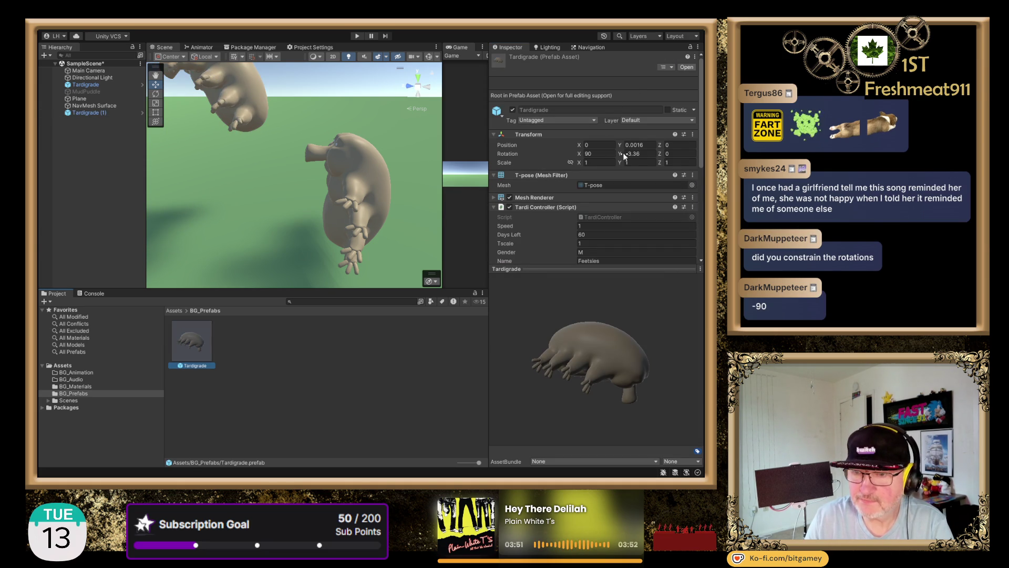
click(607, 159)
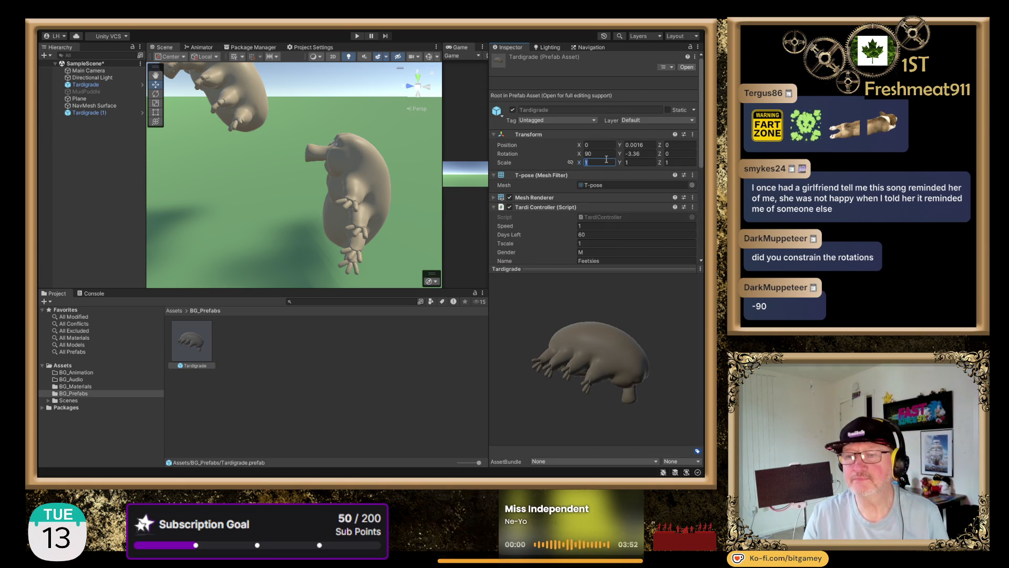
click(604, 154)
text(-90)
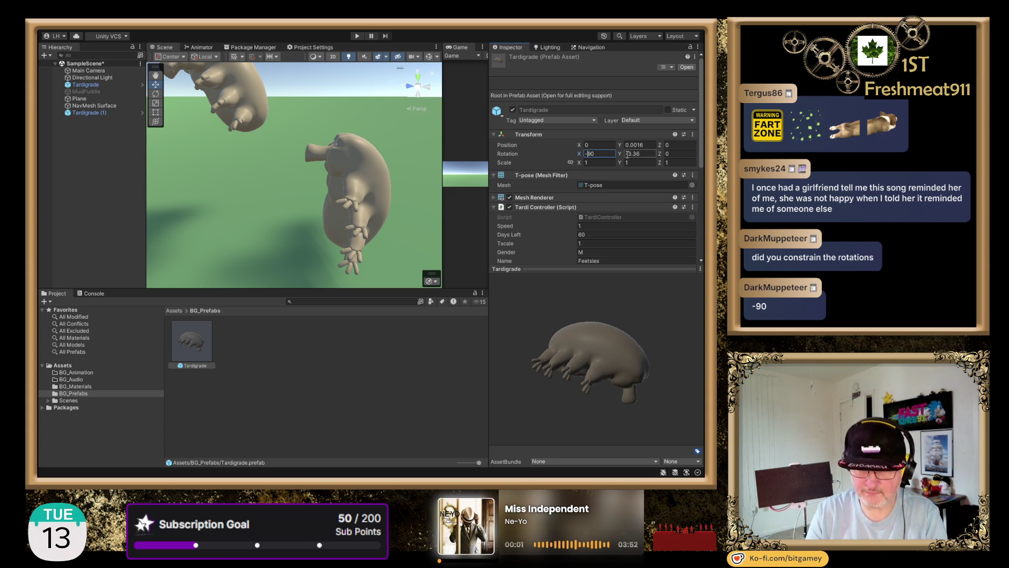
key(Tab)
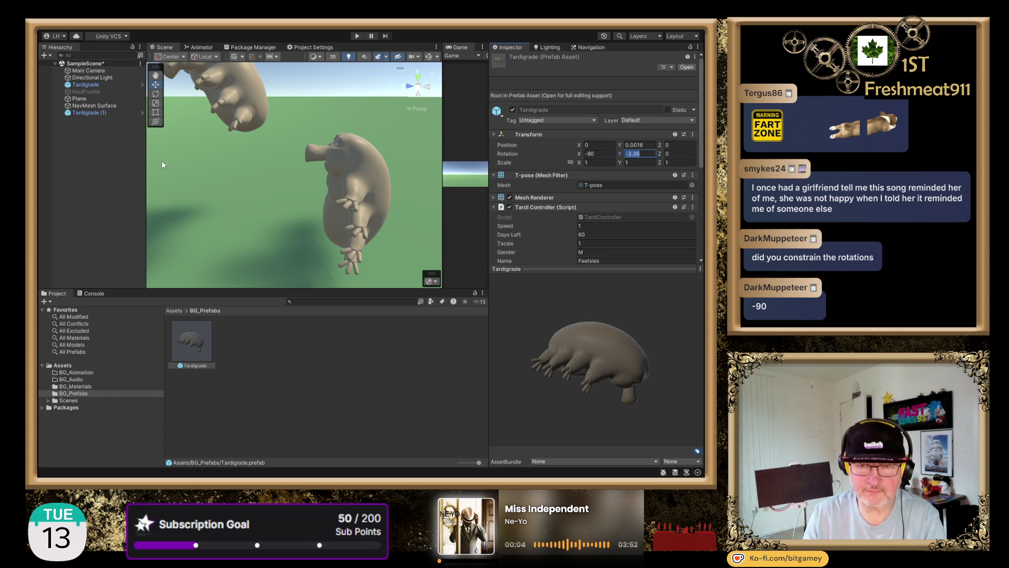
click(87, 112)
key(Delete)
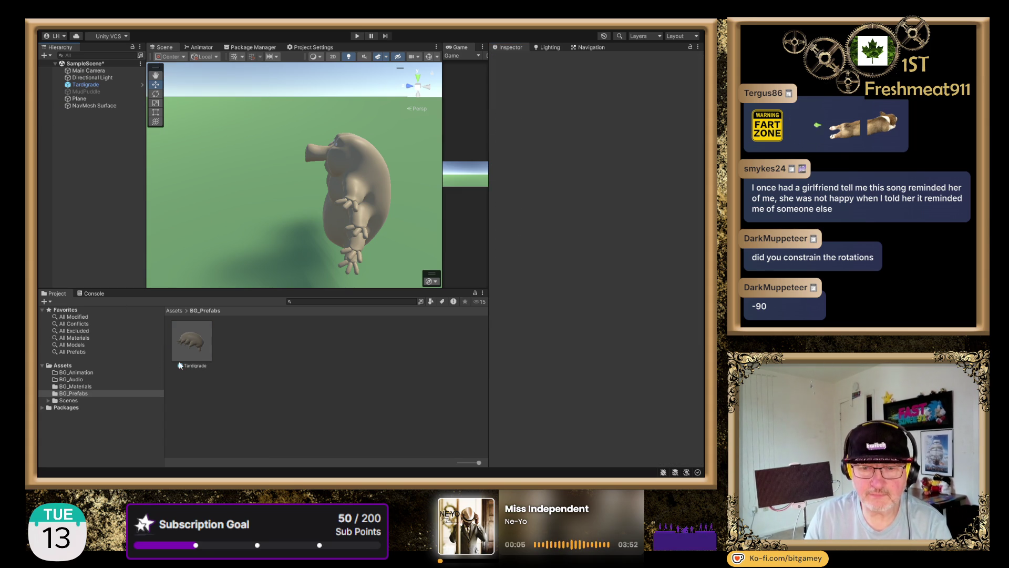
Delete the old scene Tardigrade and drag in a fresh instance of the Tardigrade prefab.
mouse_move(179, 361)
mouse_down()
mouse_move(220, 232)
mouse_move(248, 226)
mouse_move(256, 244)
mouse_move(160, 195)
mouse_up()
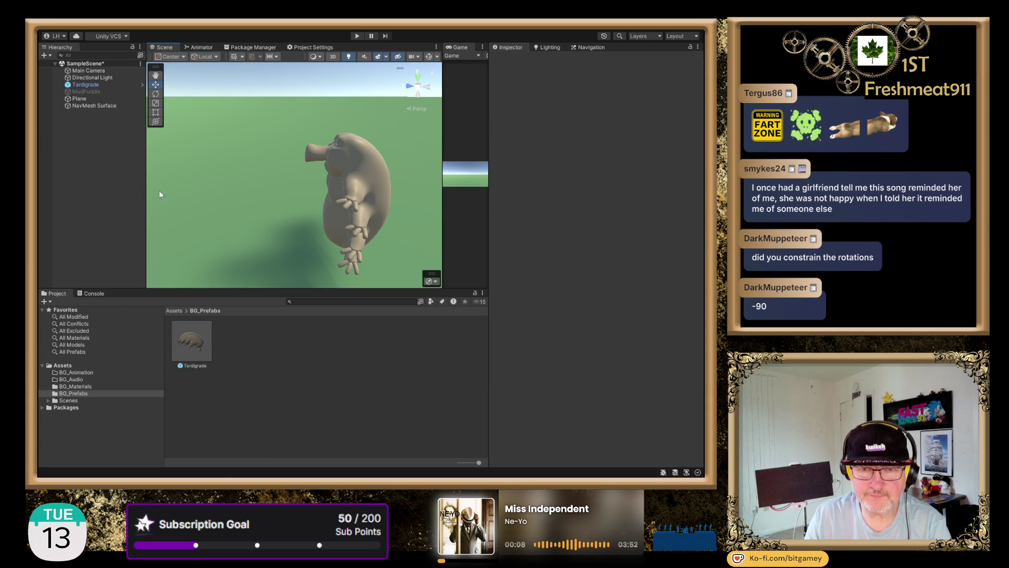
click(85, 85)
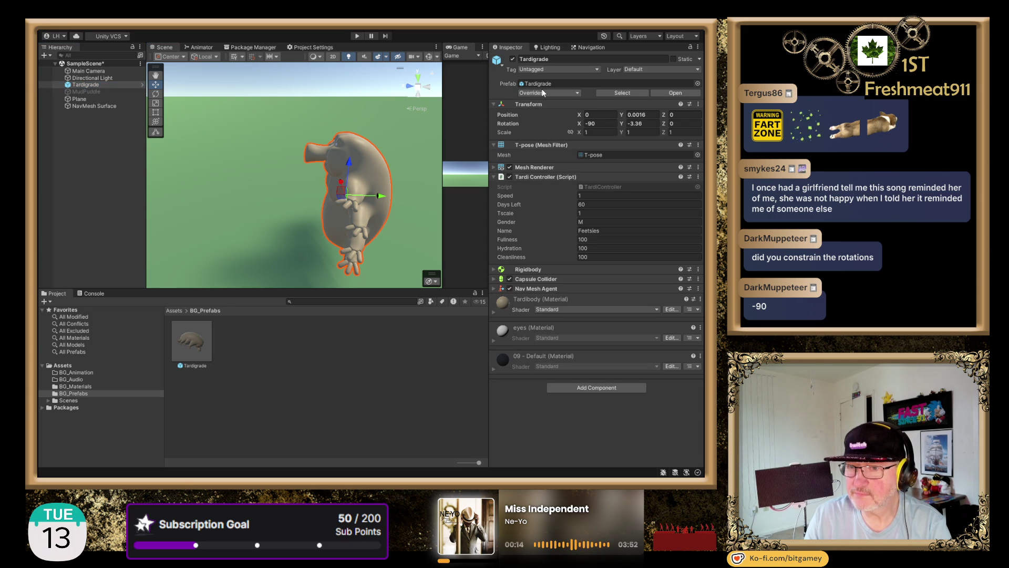
click(87, 84)
key(Delete)
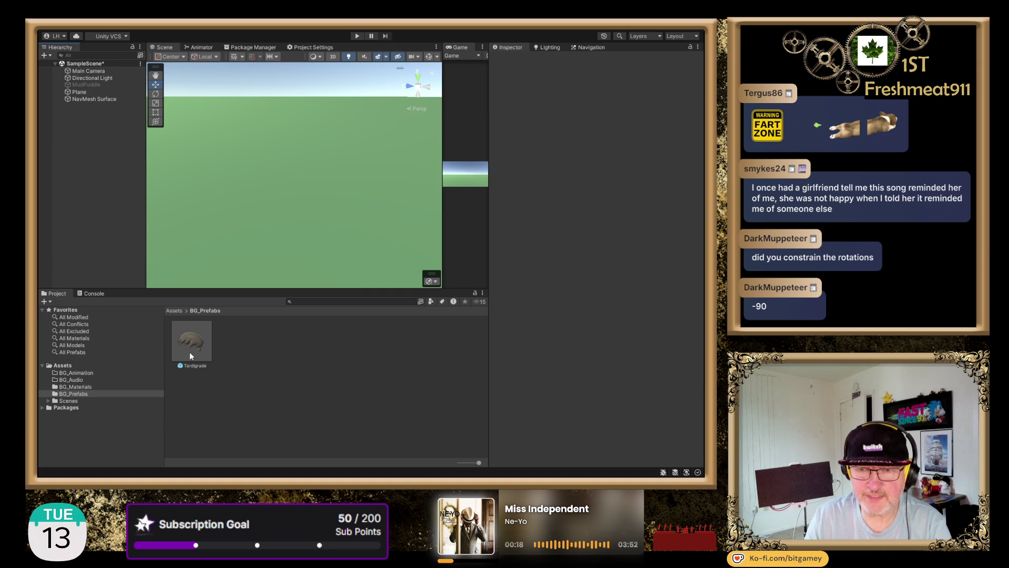
mouse_move(194, 346)
mouse_down()
mouse_move(271, 168)
mouse_move(305, 163)
mouse_up()
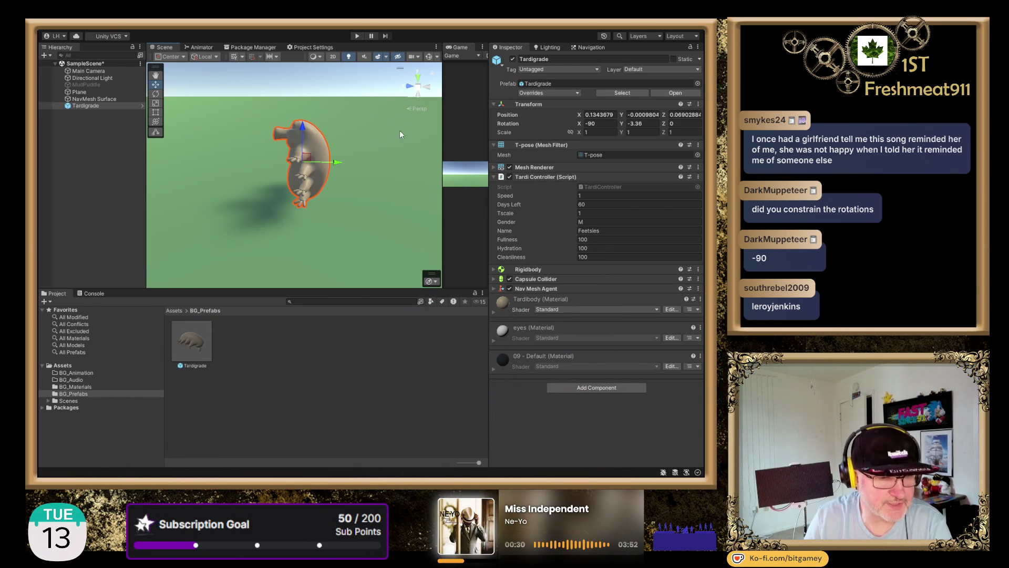
Check the Tardigrade's Rigidbody constraints and run a quick play test.
click(494, 269)
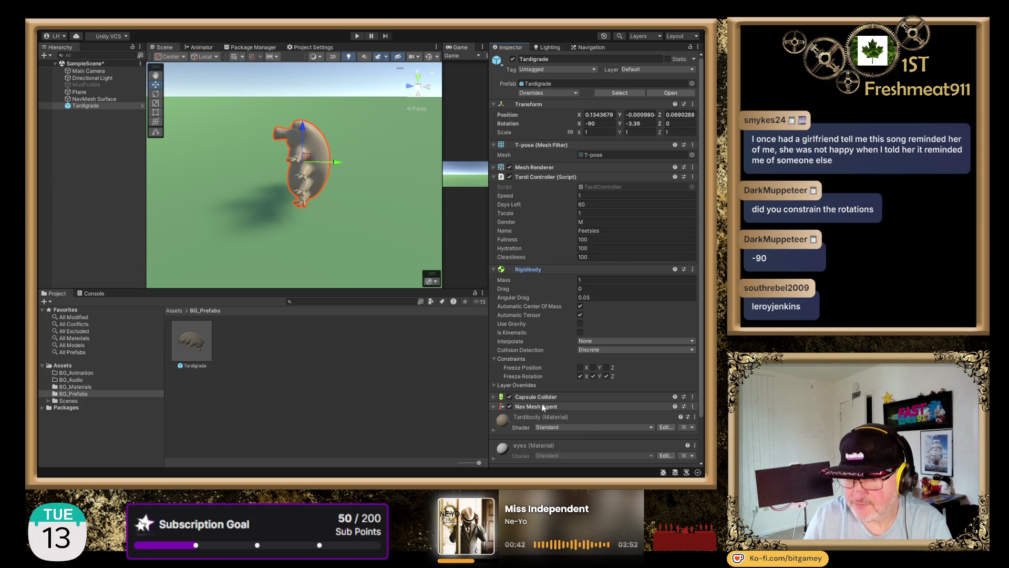
click(357, 36)
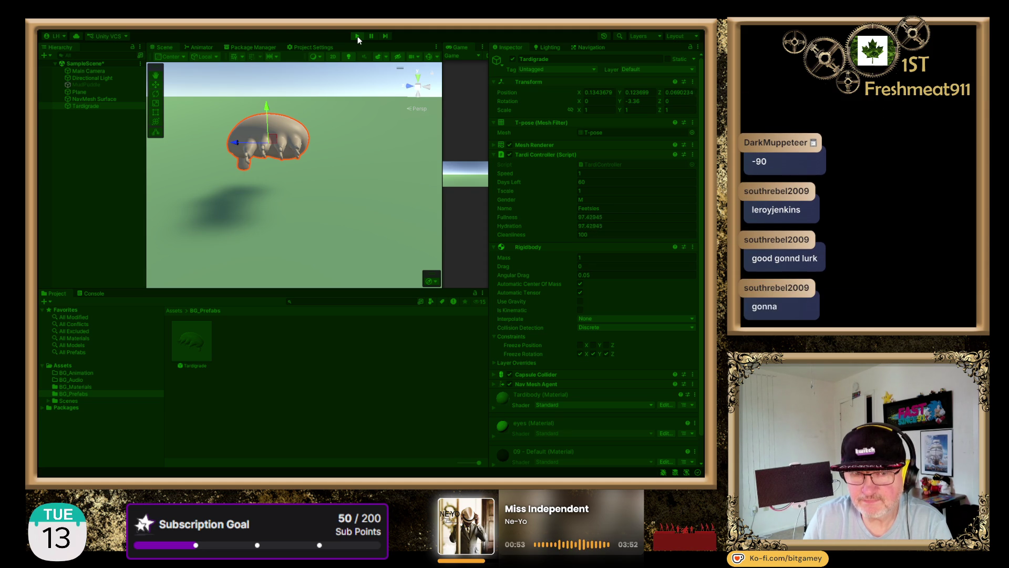
click(357, 36)
Play-test again with NavMesh Surface selected, then enable its NavMesh Surface component.
click(113, 99)
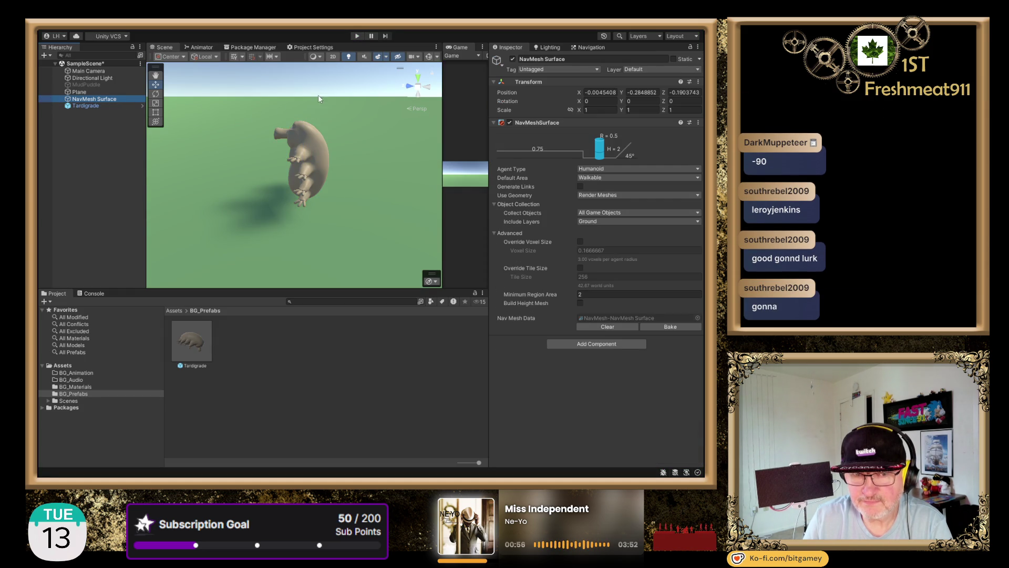
click(357, 36)
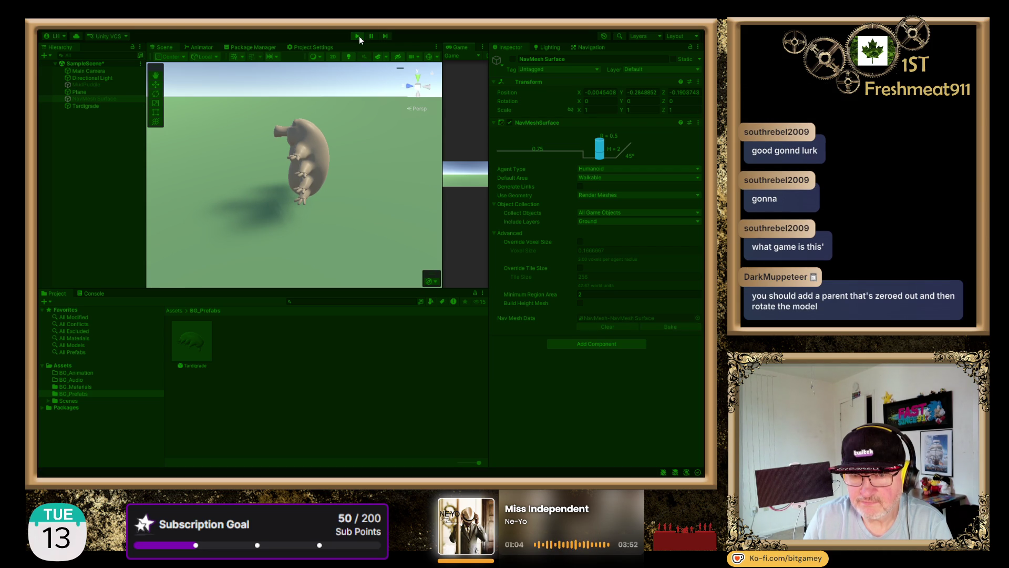
click(356, 35)
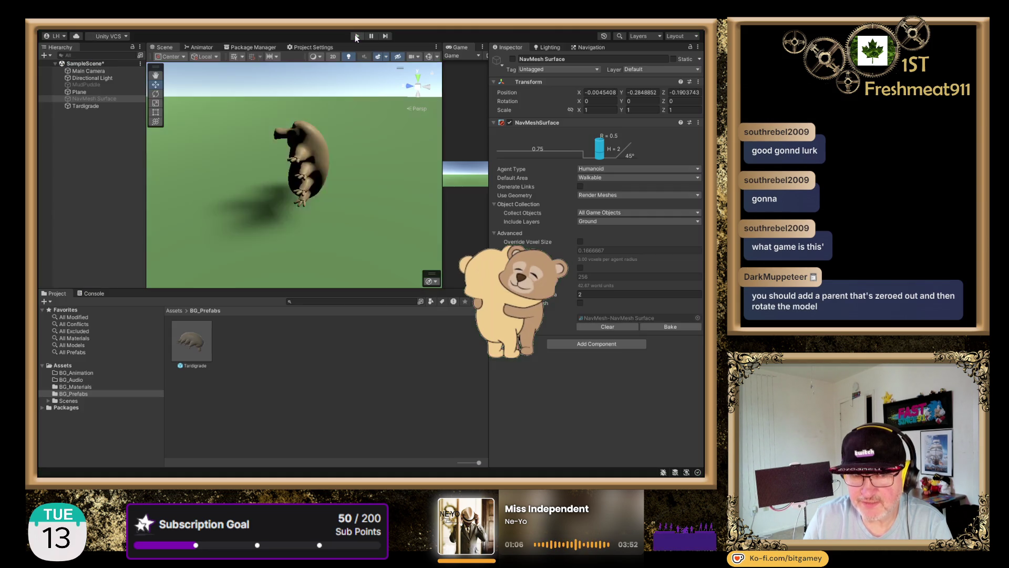
click(512, 59)
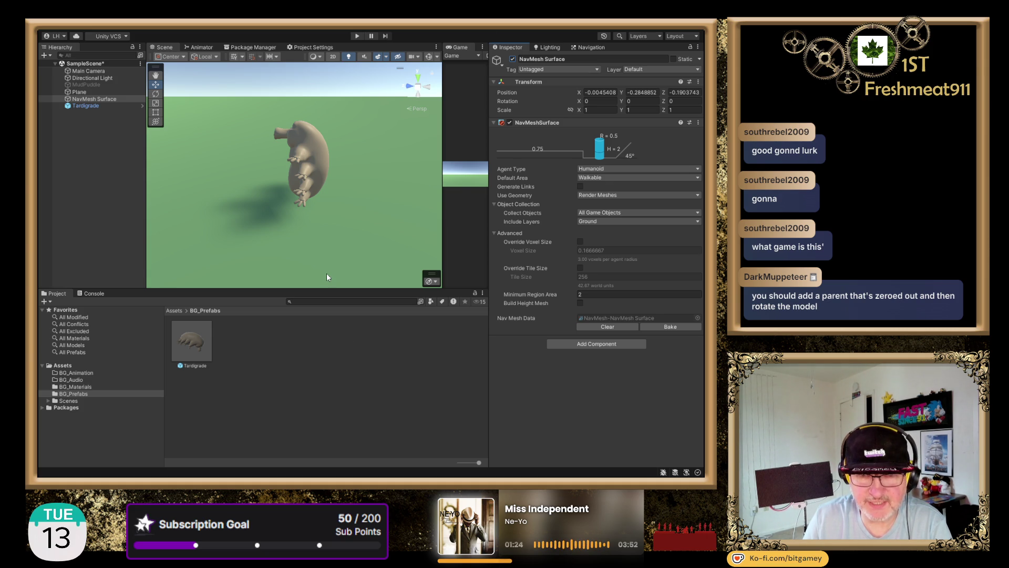
click(120, 184)
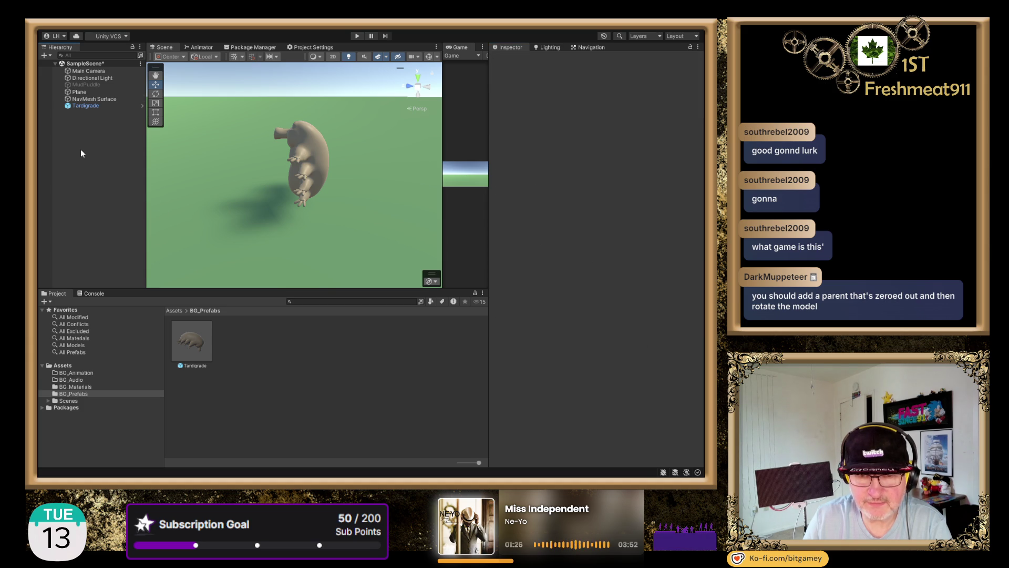
Create an empty GameObject named ParentTardi and reset its Transform to zero.
key(ctrl+shift+n)
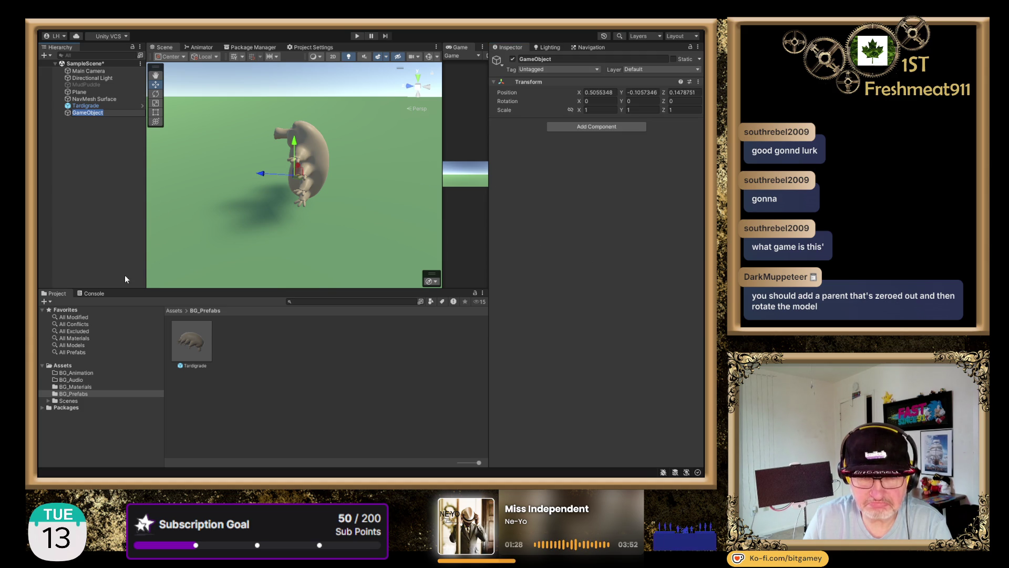
text(Pare)
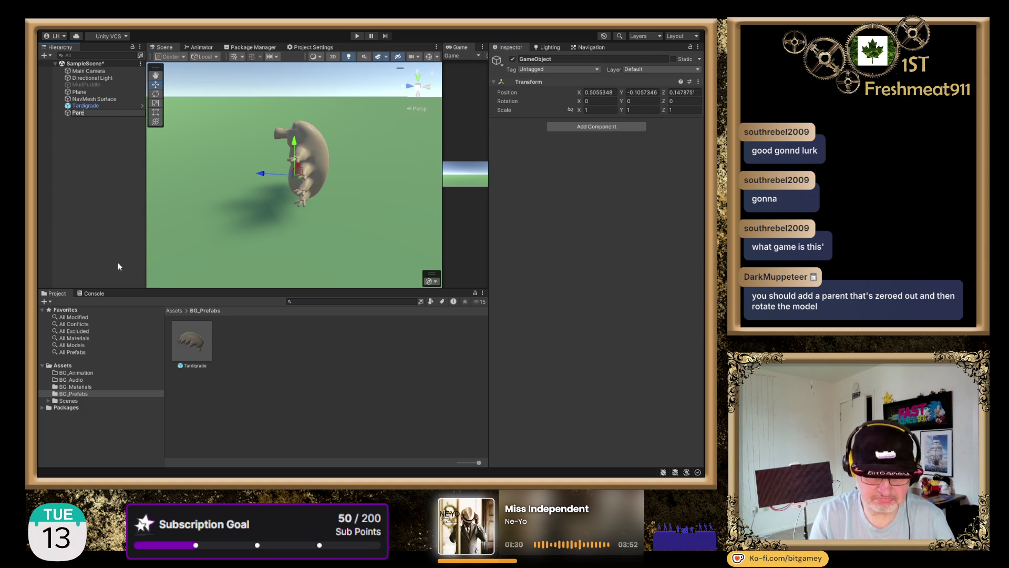
text(ntTardi)
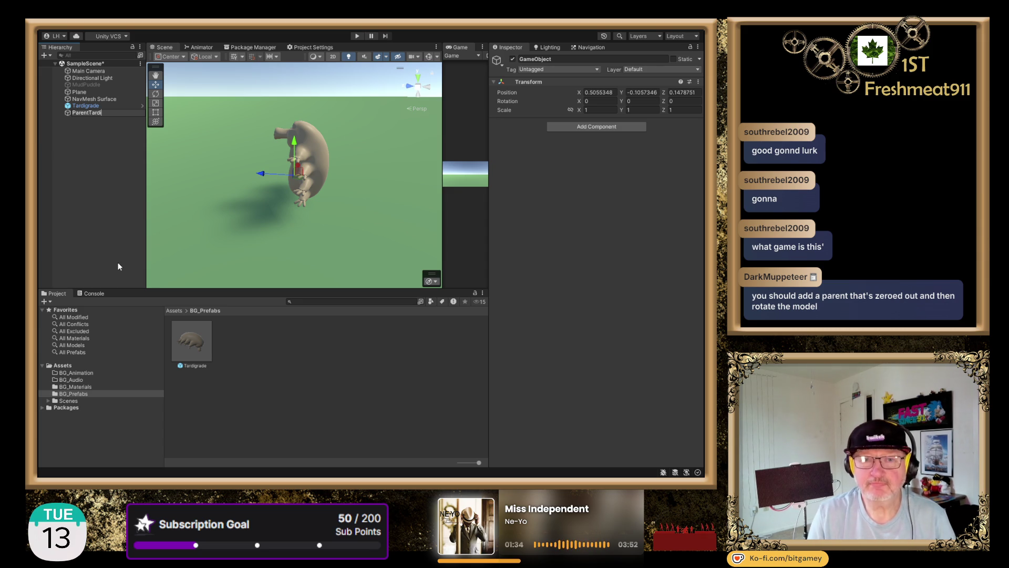
key(Return)
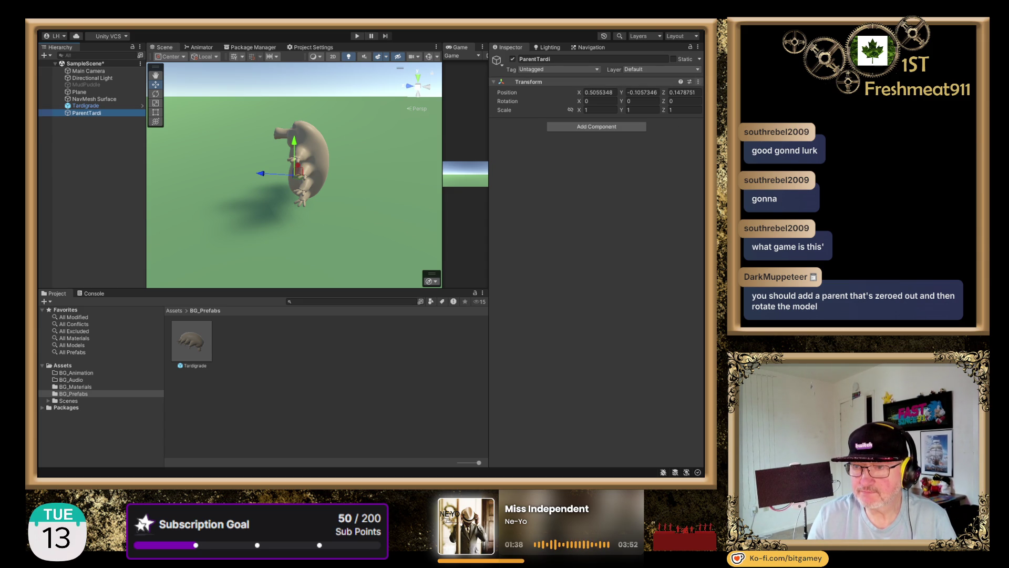
click(664, 305)
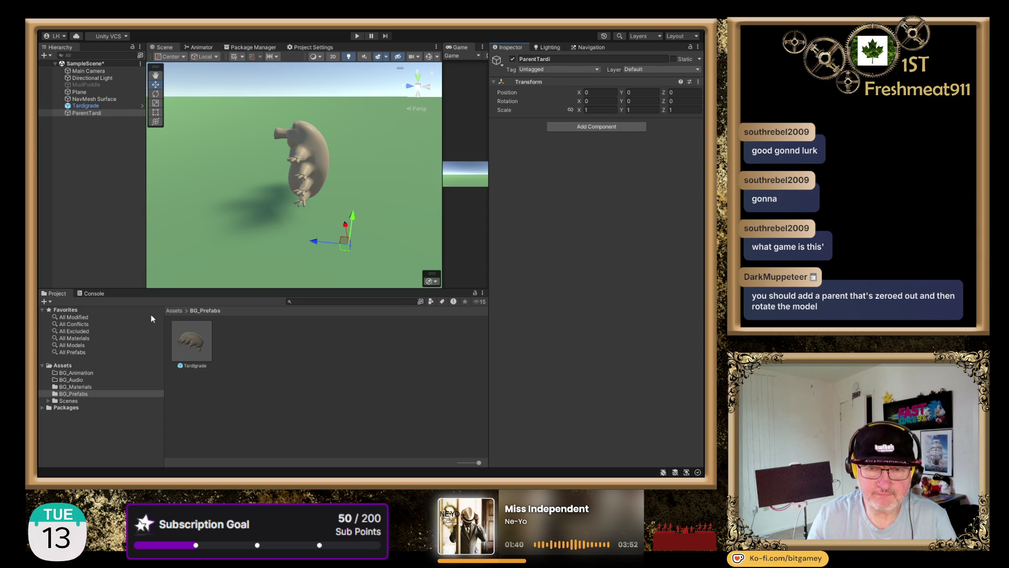
Set the Tardigrade prefab's X rotation to 0.
click(205, 353)
click(598, 153)
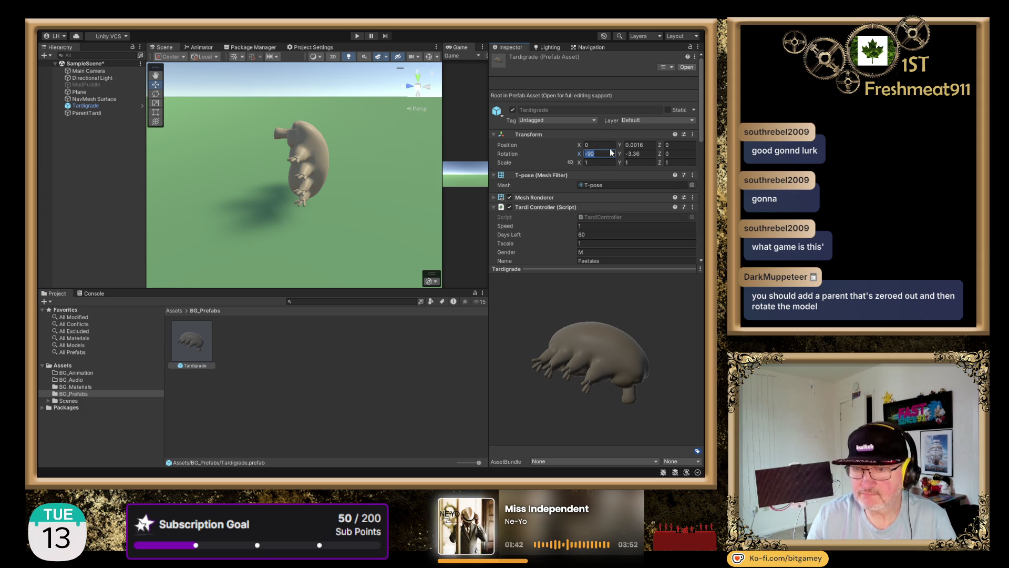
text(0)
key(Tab)
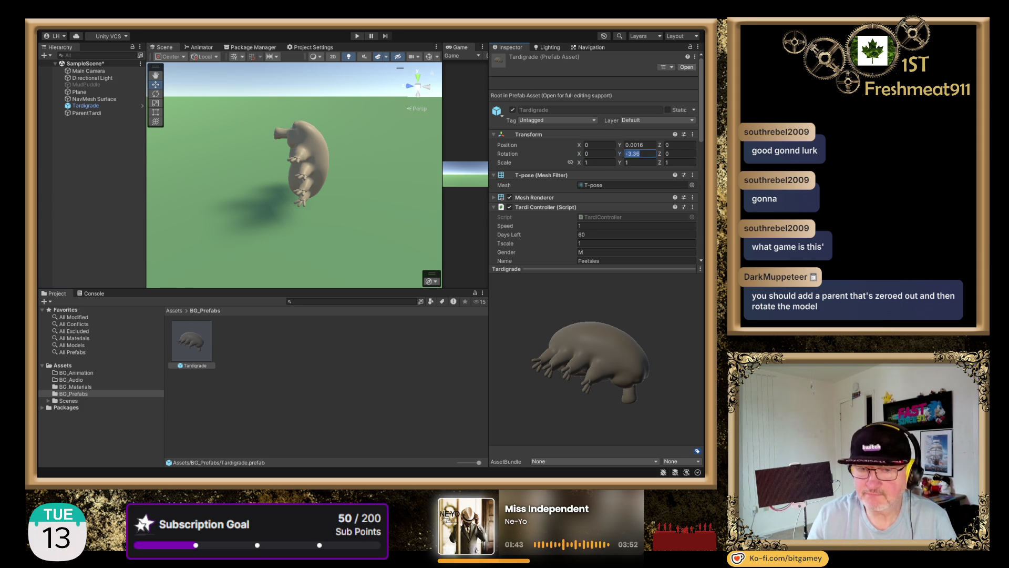
click(227, 411)
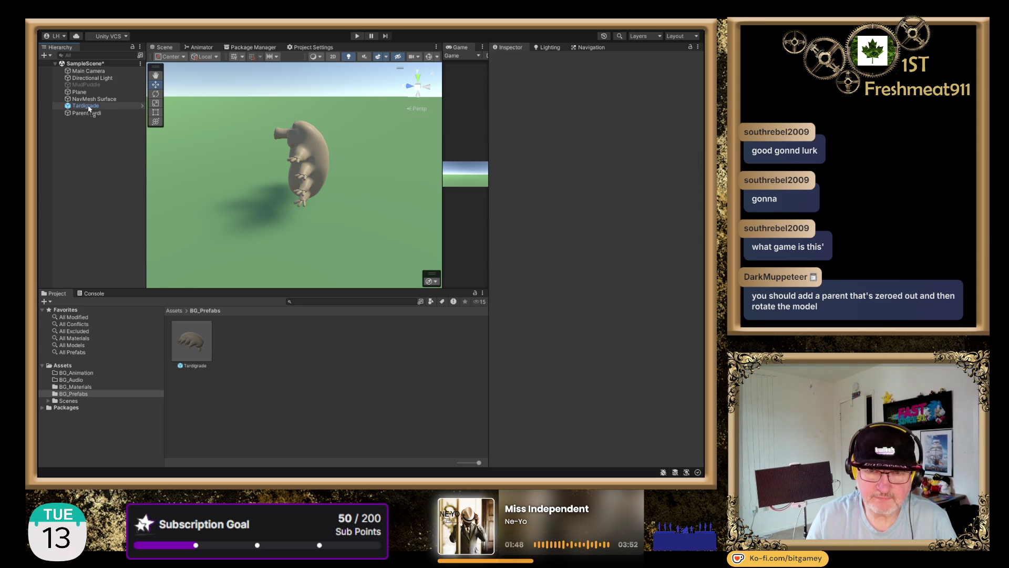
Nest the Tardigrade under ParentTardi and set ParentTardi's X rotation to -90.
drag(90, 109, 93, 111)
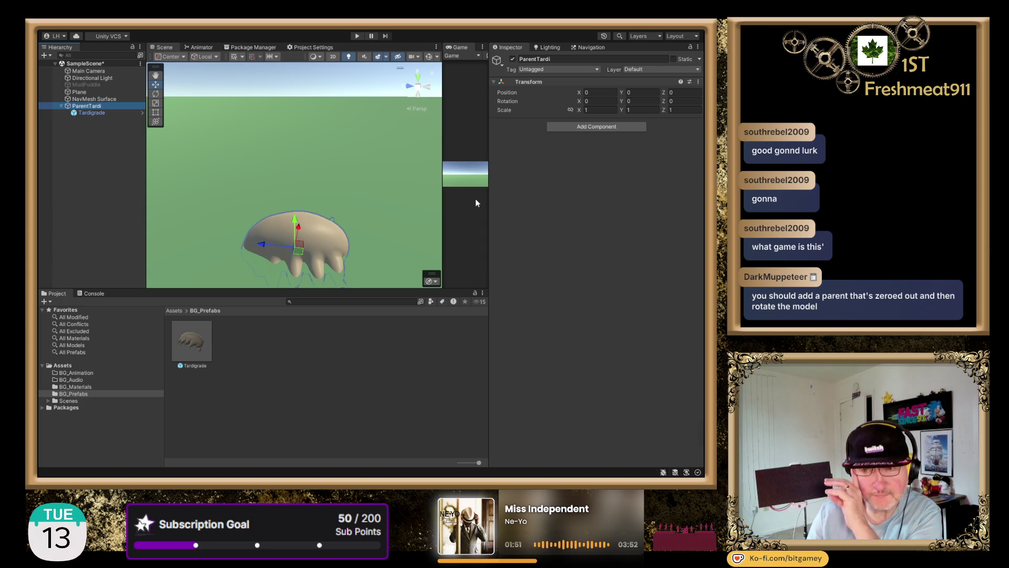
click(604, 103)
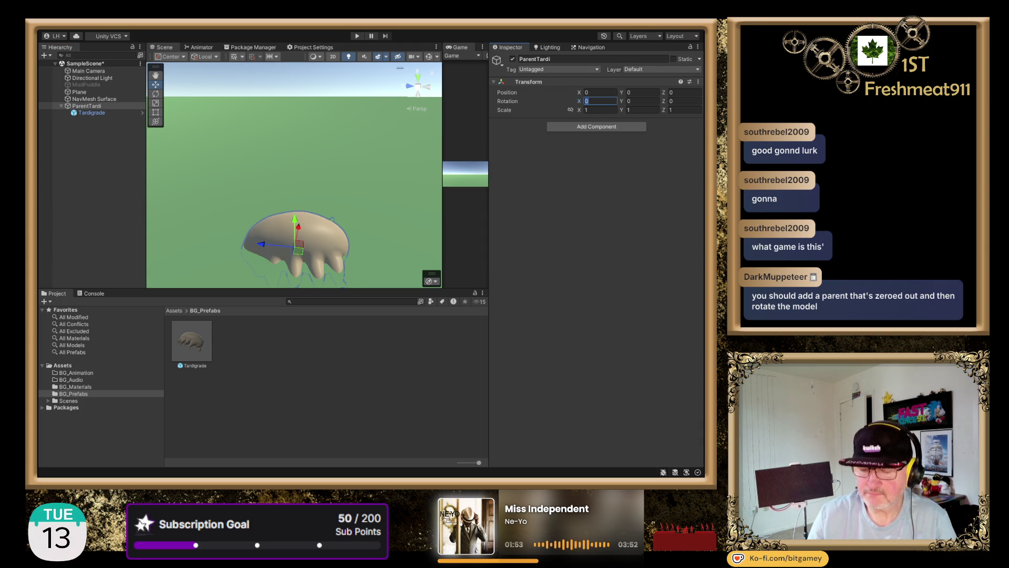
text(-90)
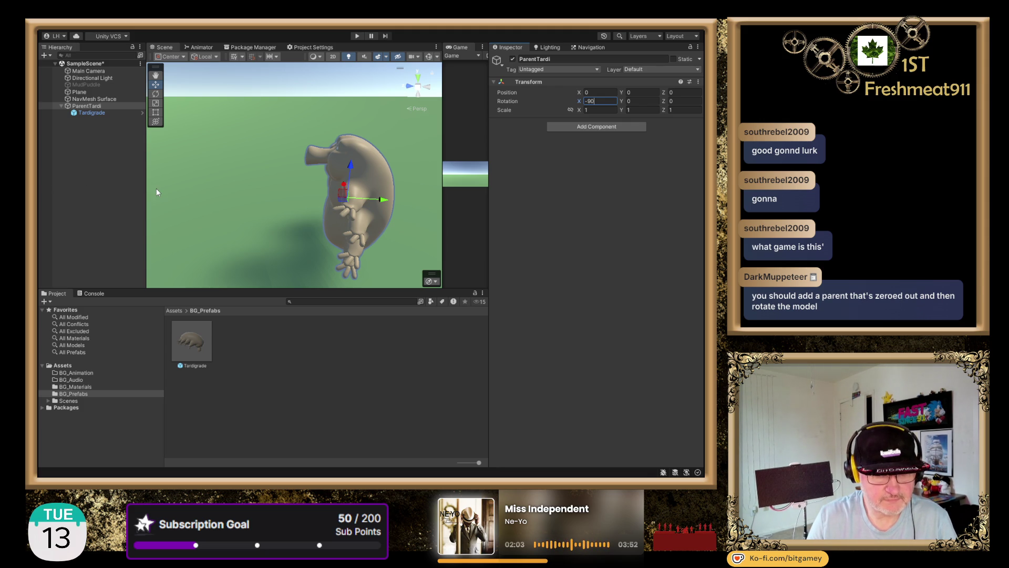
key(f)
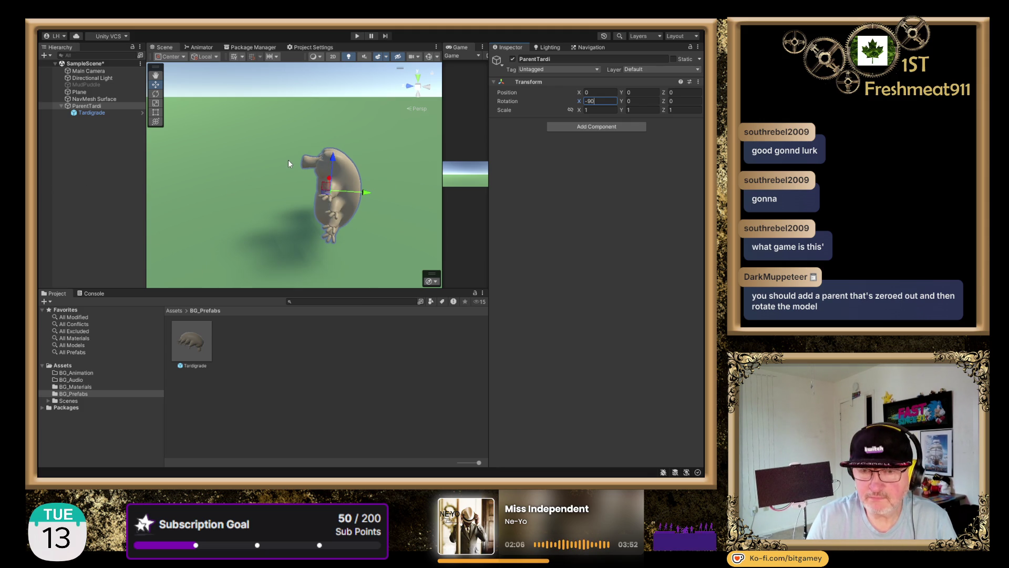
click(108, 99)
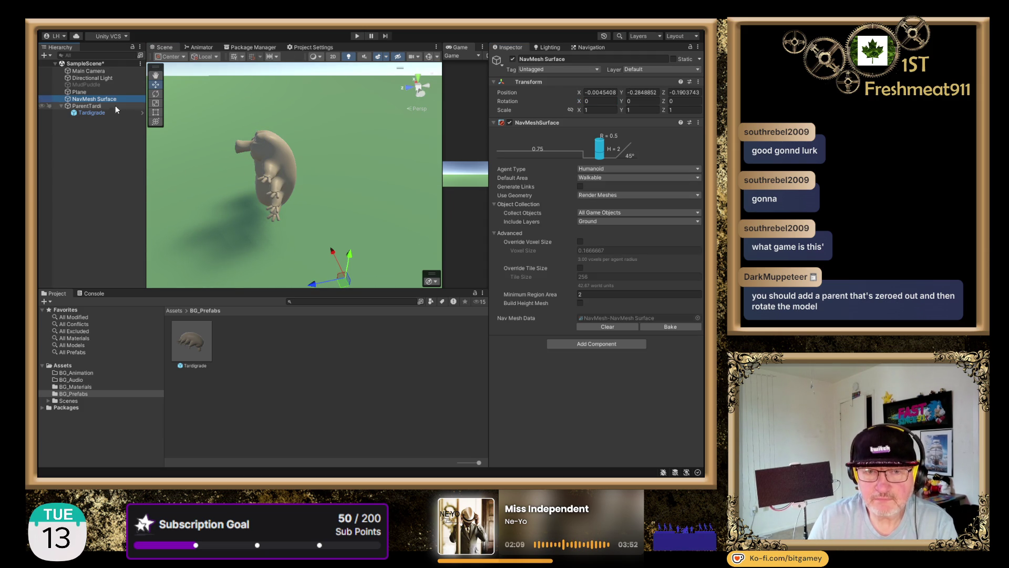
click(116, 106)
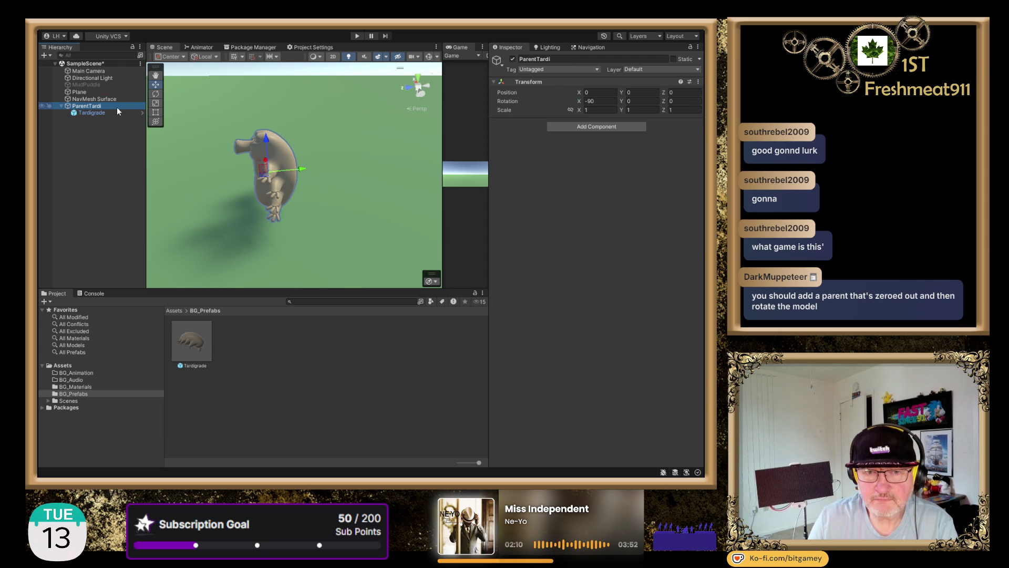
click(359, 36)
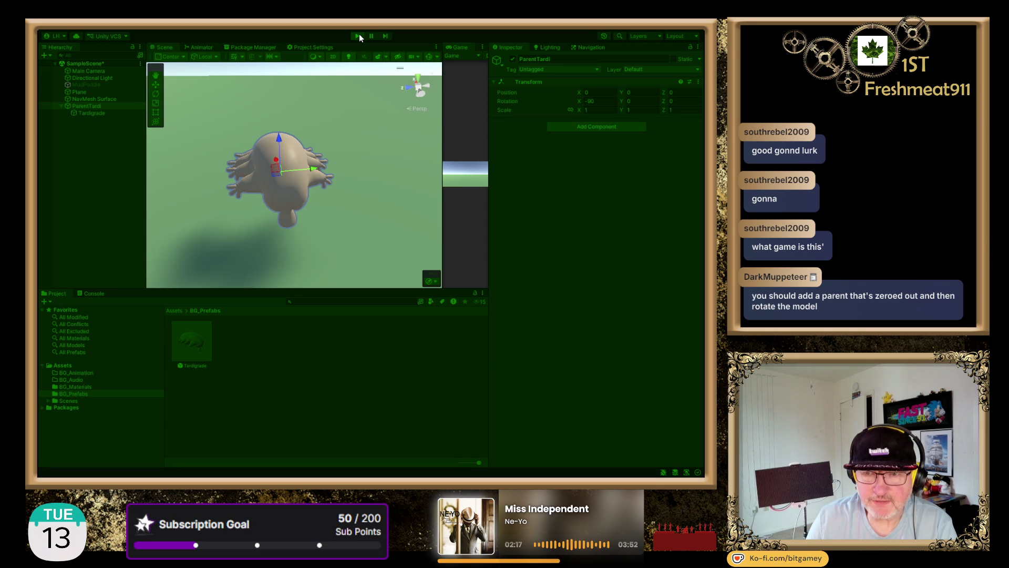
click(359, 36)
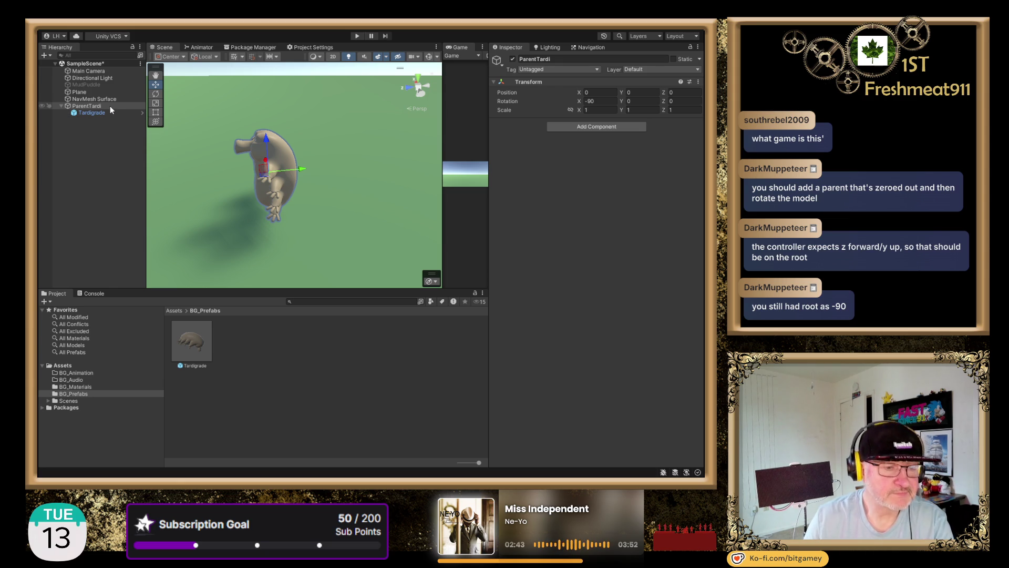
Set ParentTardi's X rotation back to 0.
click(191, 343)
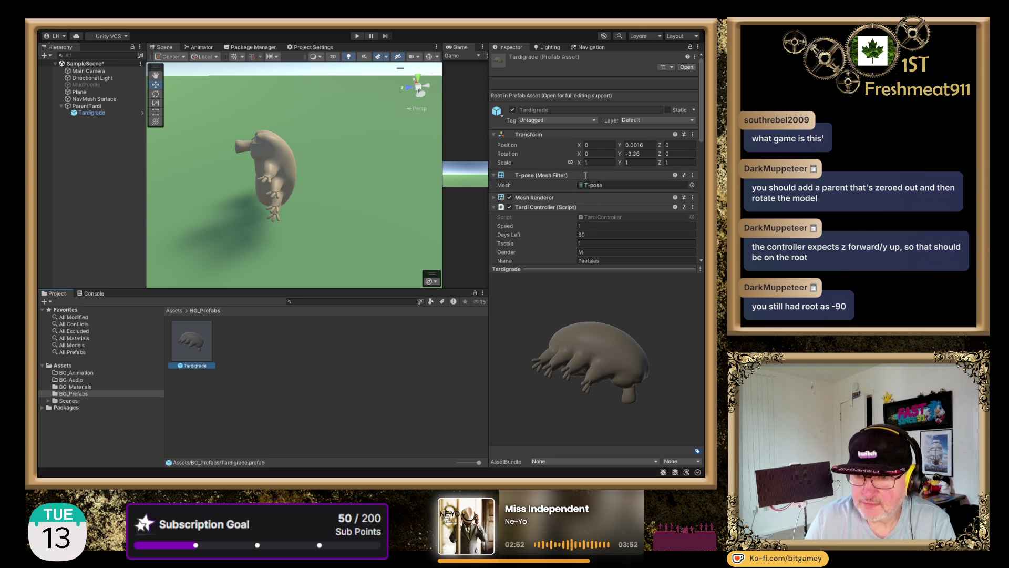
click(99, 106)
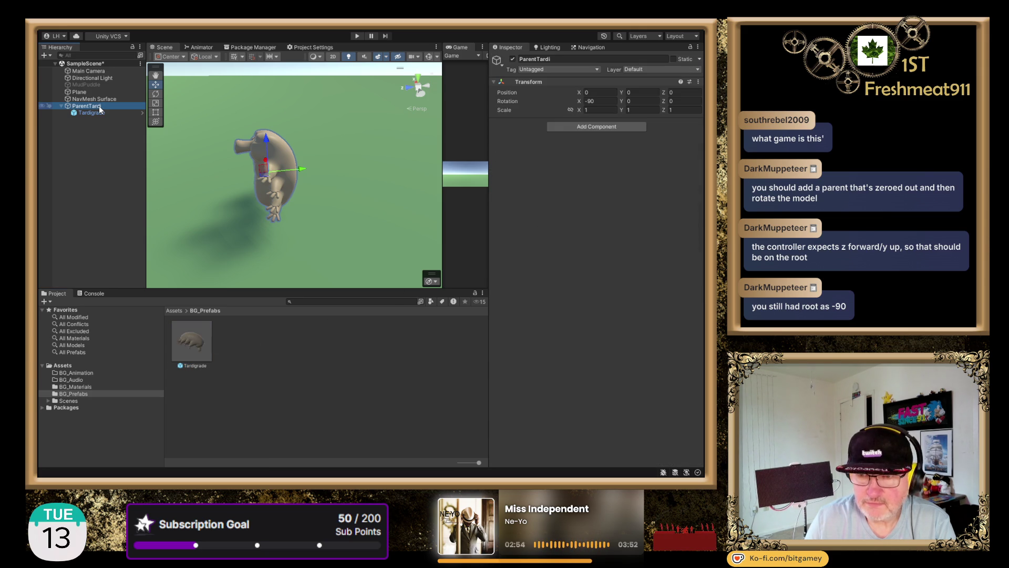
click(599, 101)
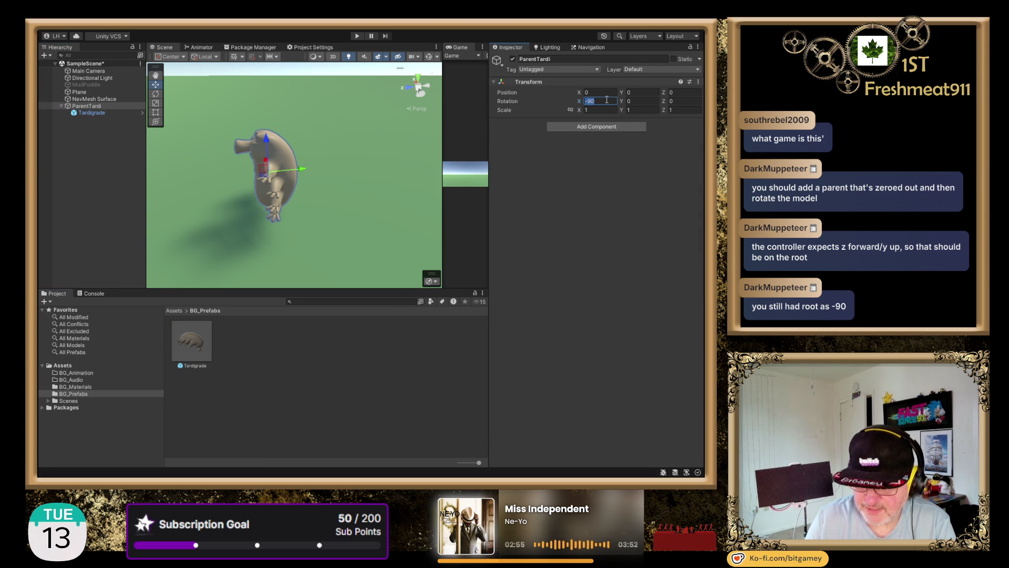
text(0)
Give the Tardigrade child an X rotation of -90, giving -90, -3.36, 0.
click(92, 113)
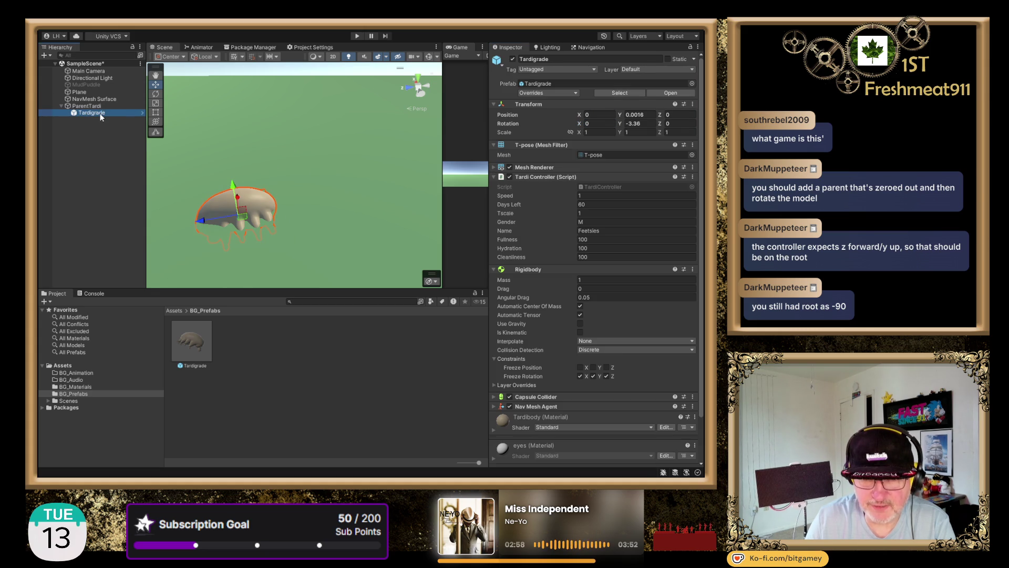
click(604, 125)
double_click(610, 123)
text(-)
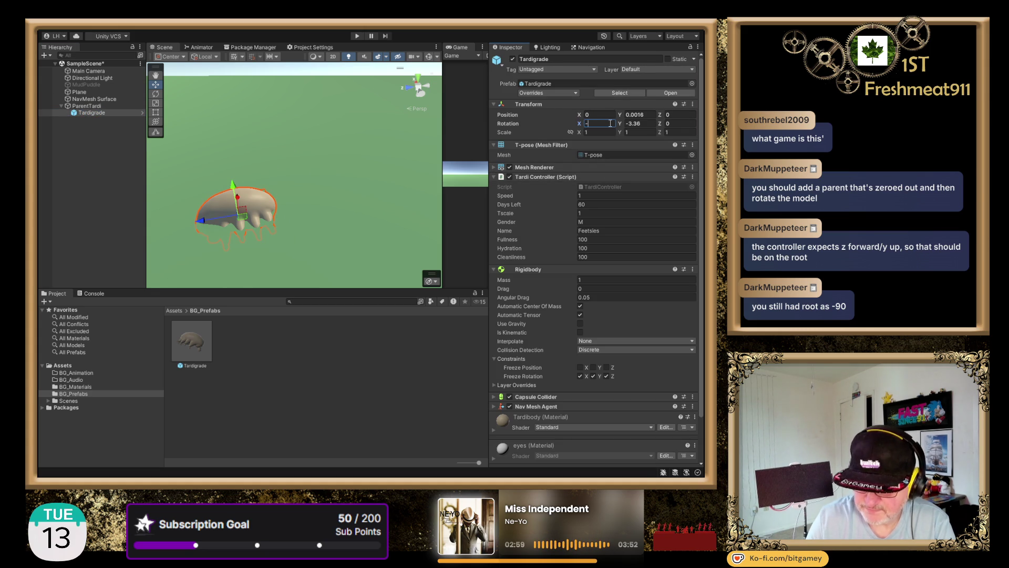
text(90)
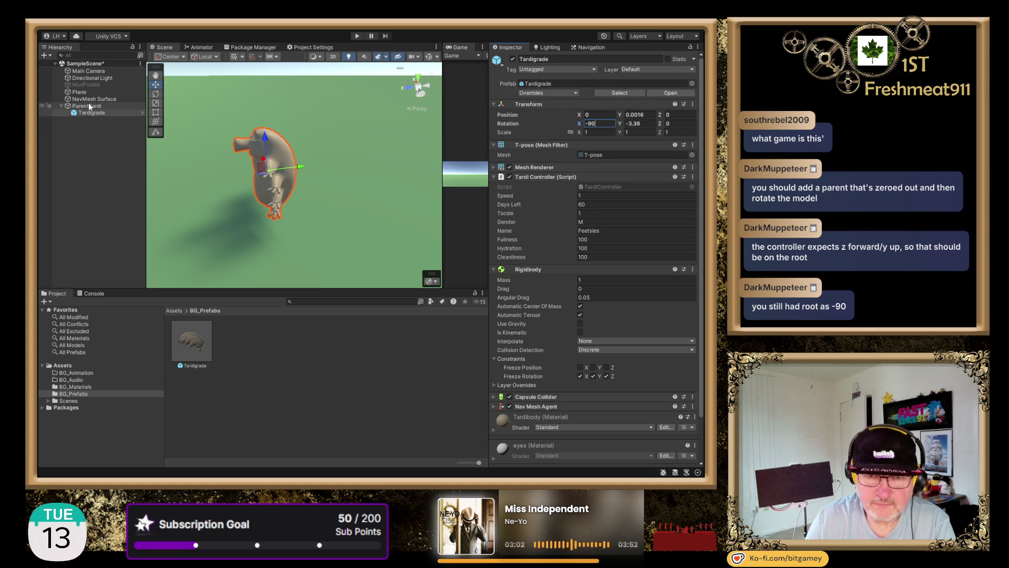
click(87, 106)
click(94, 113)
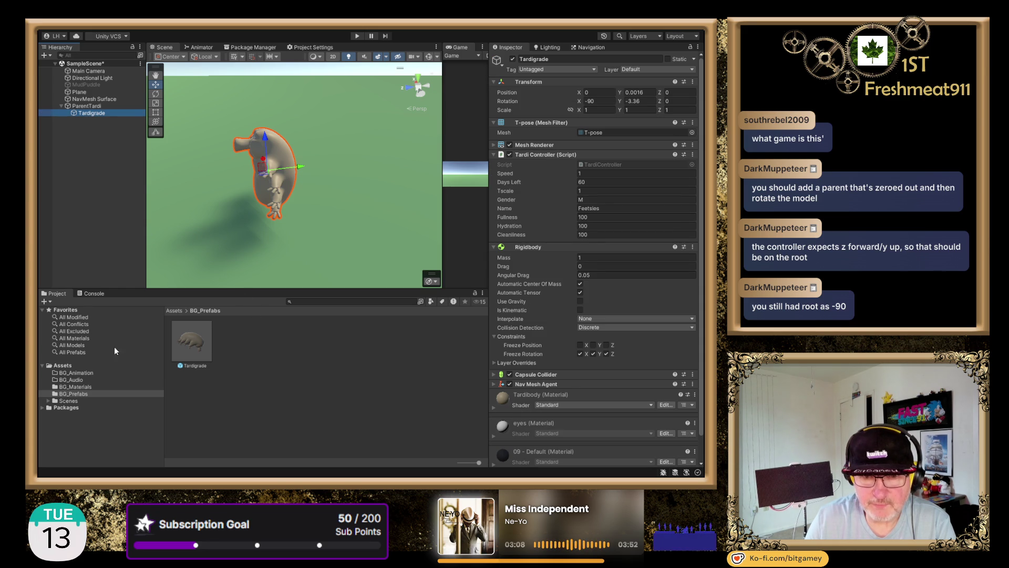
click(190, 342)
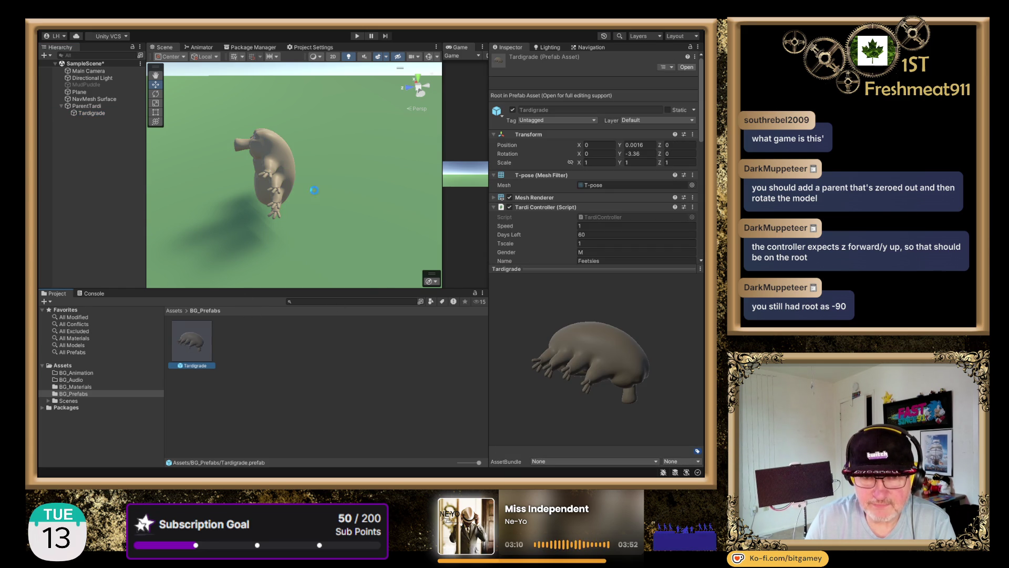
Delete the old Tardigrade prefab and save ParentTardi as a new prefab in BG_Prefabs.
key(Delete)
click(82, 107)
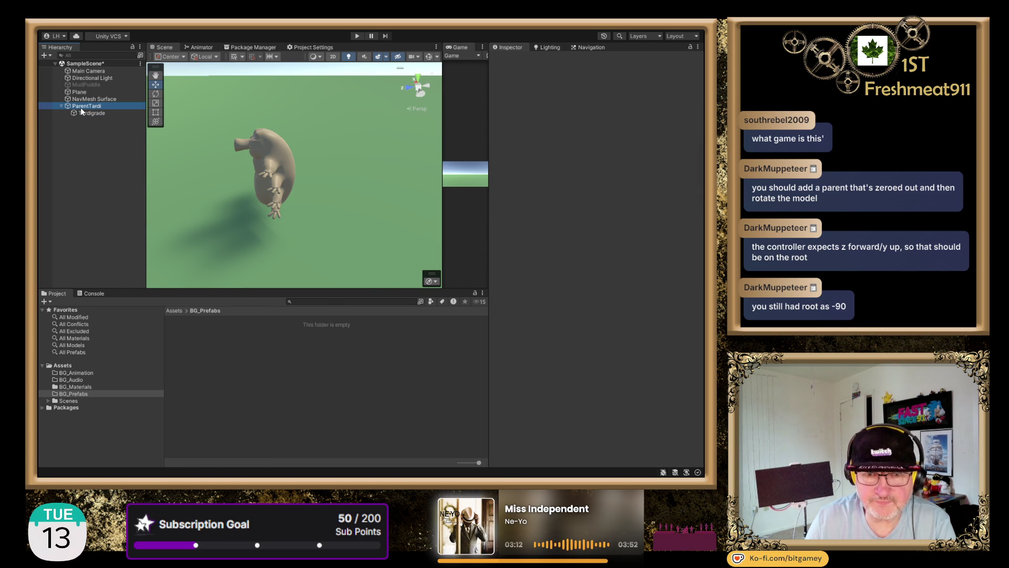
drag(81, 108, 279, 365)
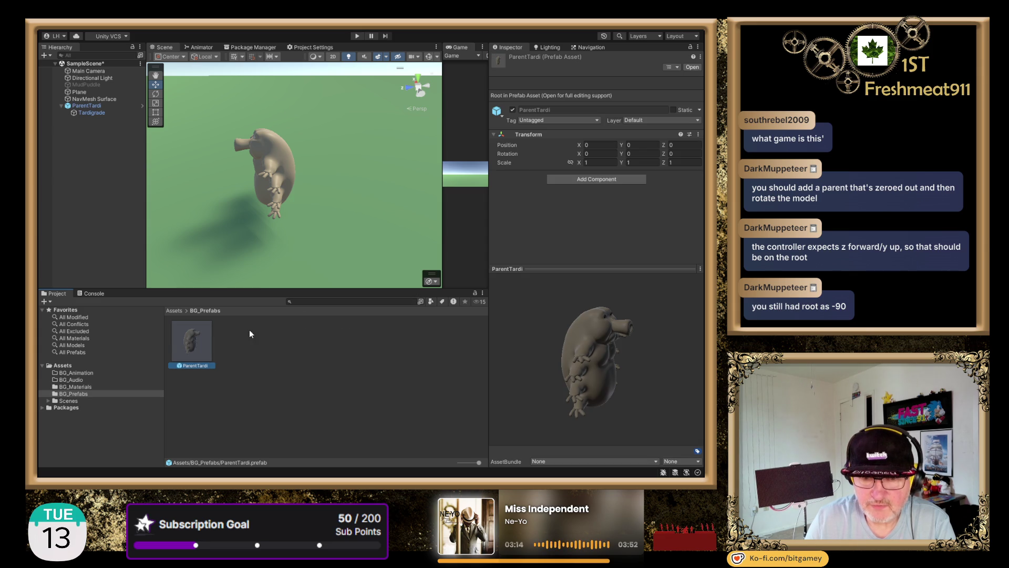
Play-test the scene once, then reselect the ParentTardi instance.
click(356, 37)
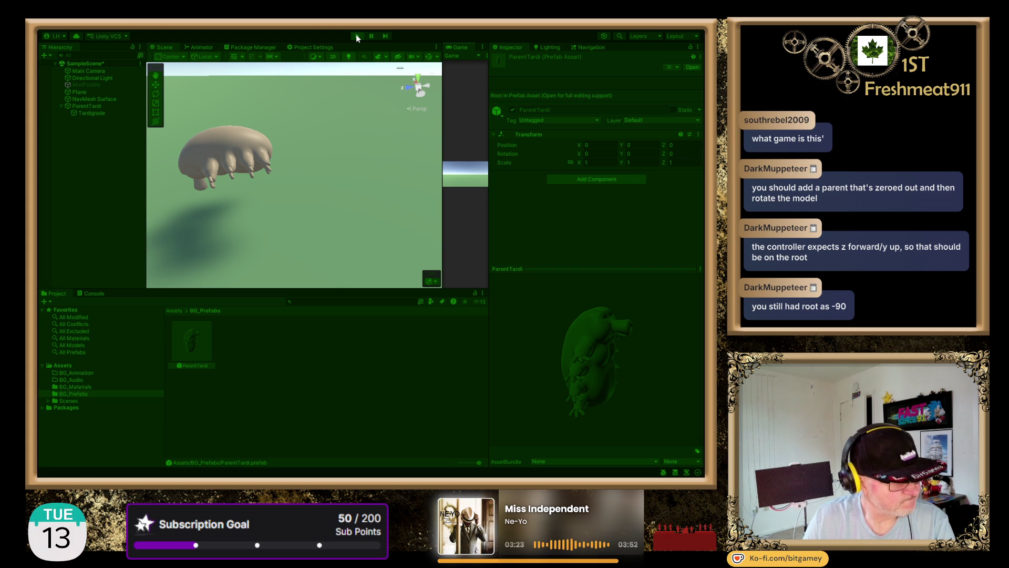
click(357, 37)
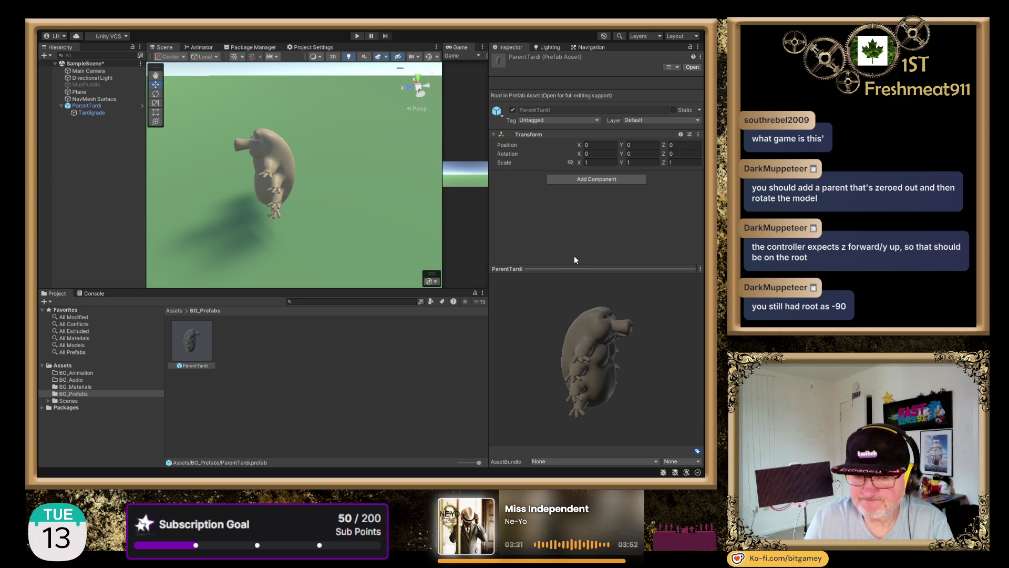
click(99, 105)
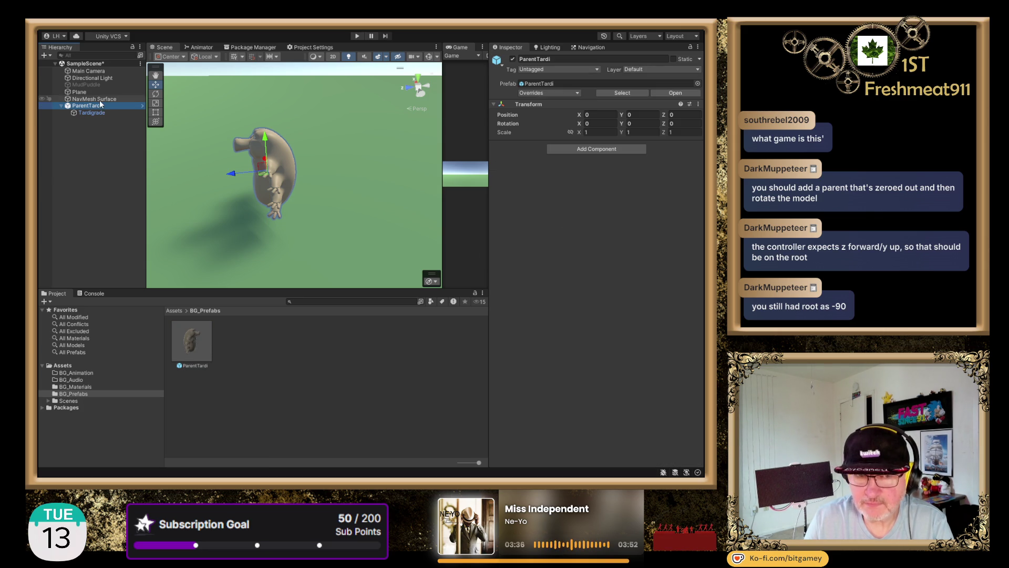
Remove the Nav Mesh Agent from the Tardigrade child and put it on the ParentTardi root.
click(110, 112)
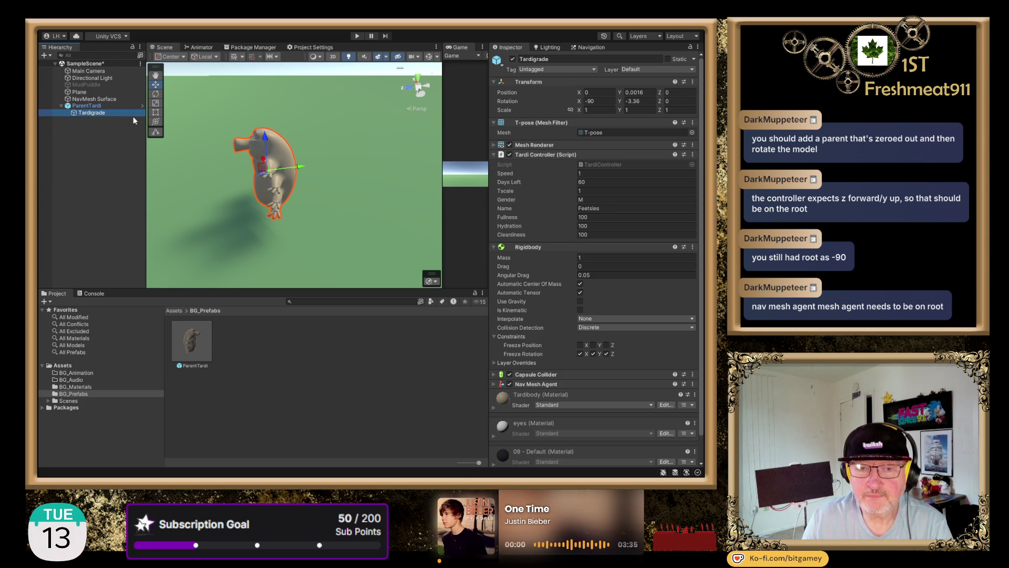
scroll(592, 302, down, 2)
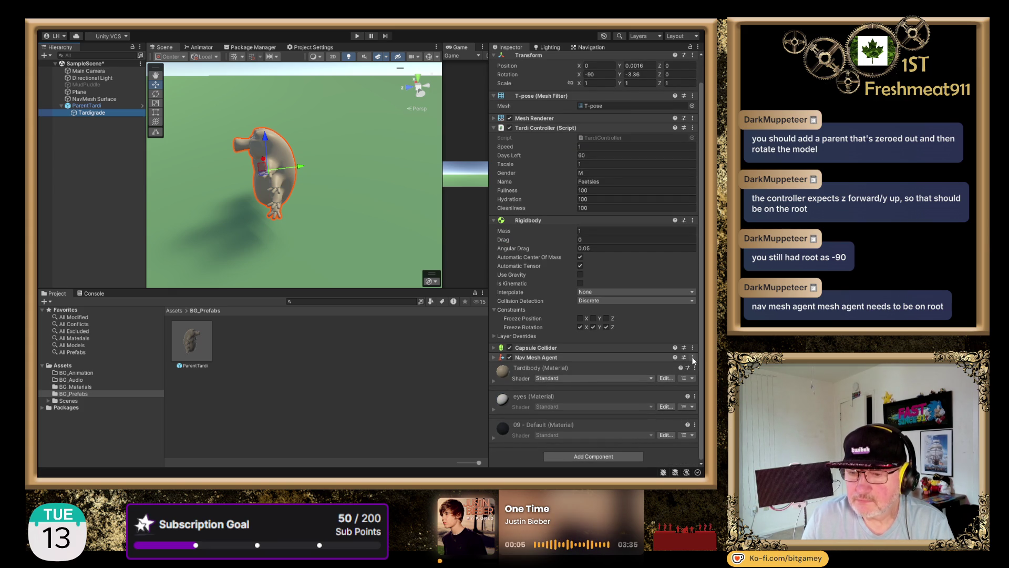
drag(536, 357, 86, 106)
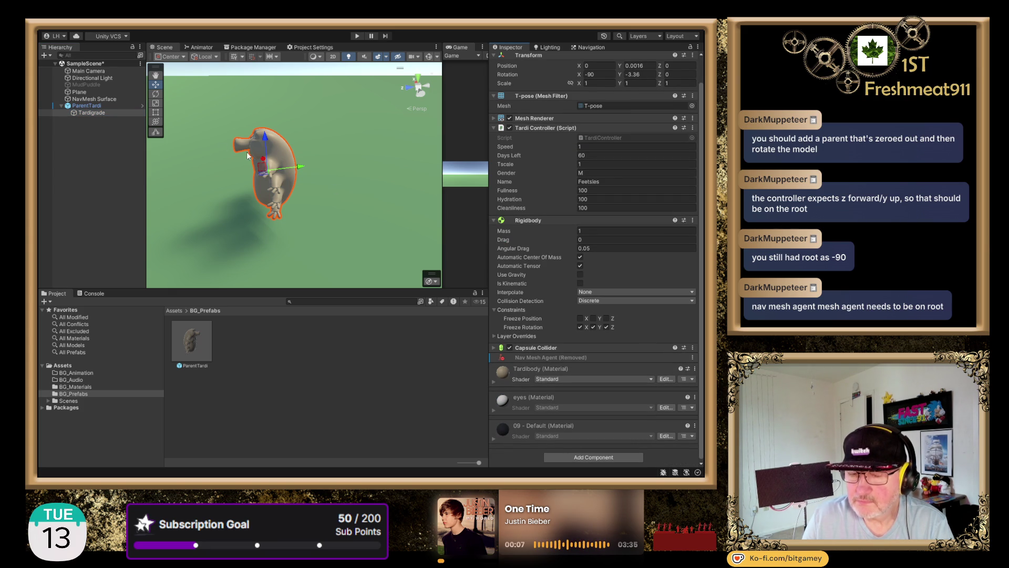
click(90, 105)
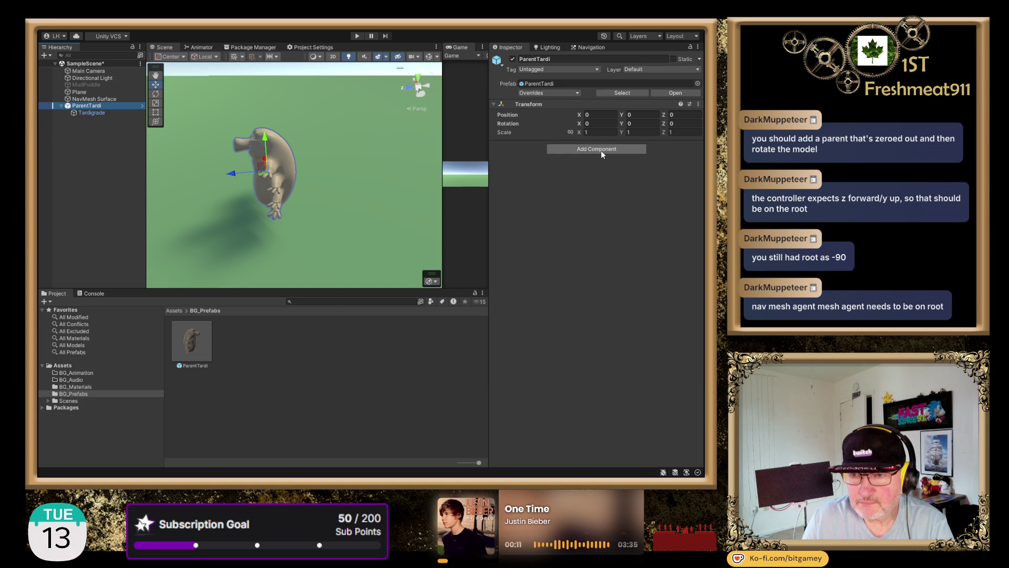
key(ctrl+z)
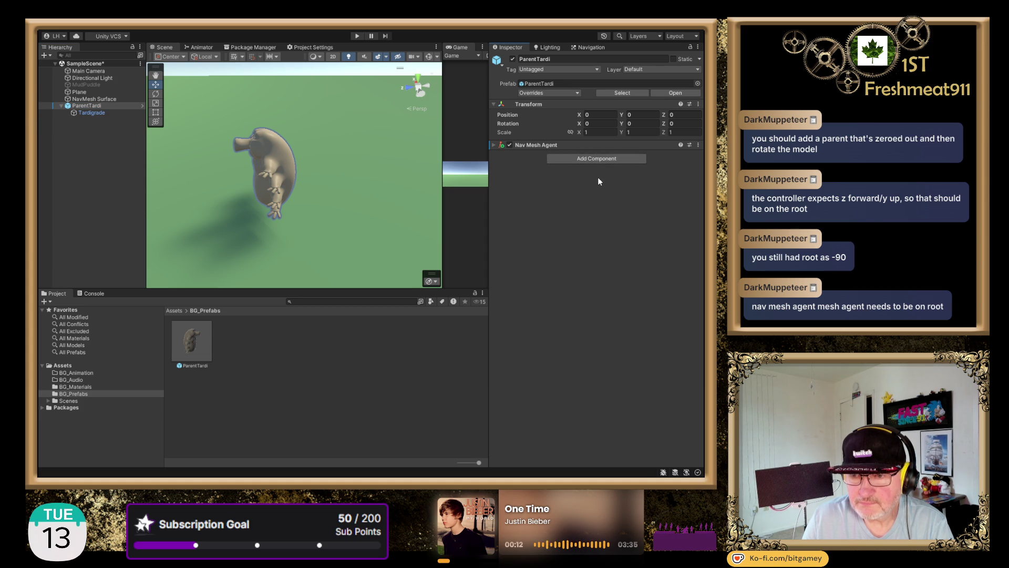
Expand ParentTardi's Nav Mesh Agent settings and run a quick play-test.
click(495, 144)
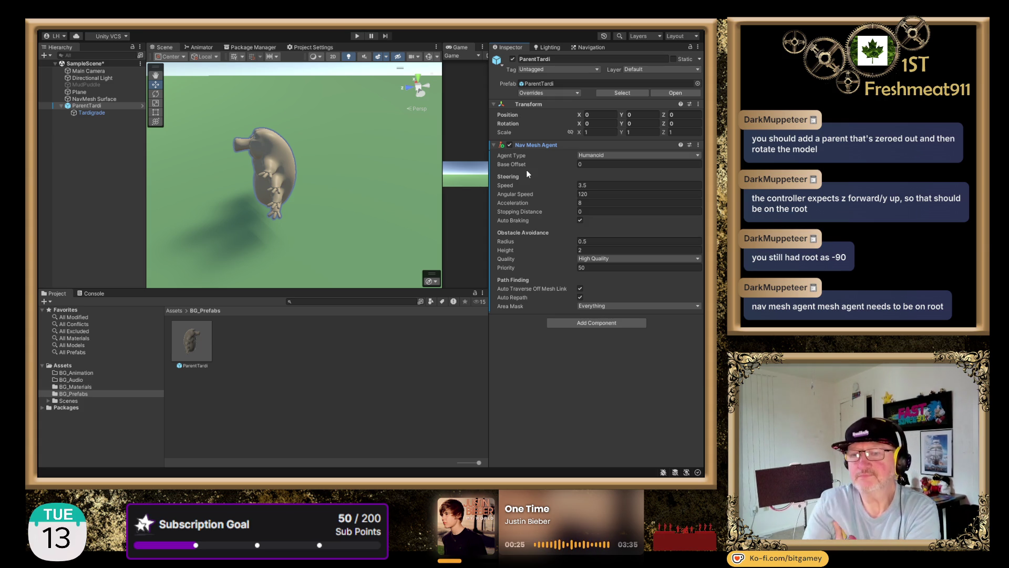
click(356, 36)
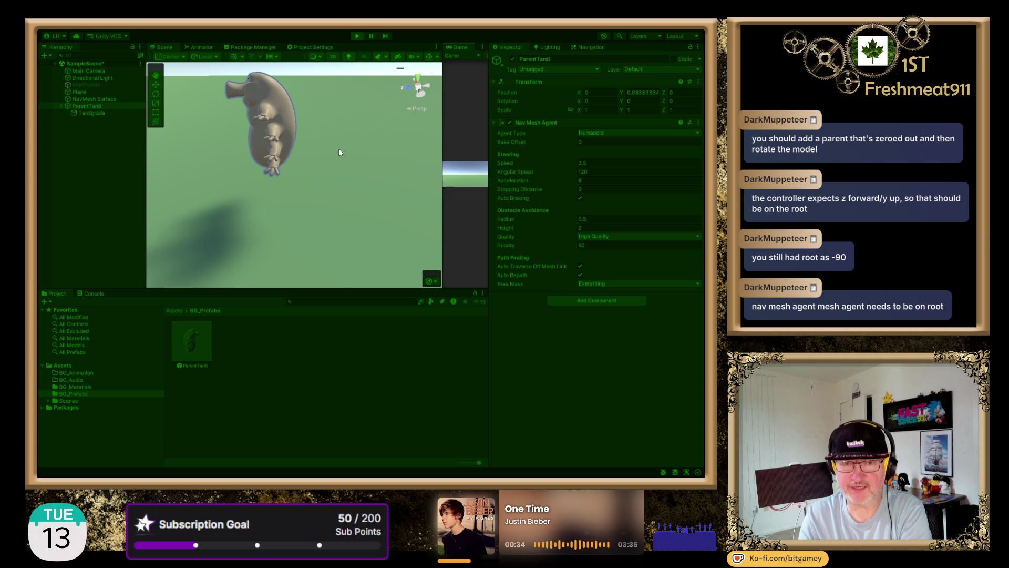
click(356, 37)
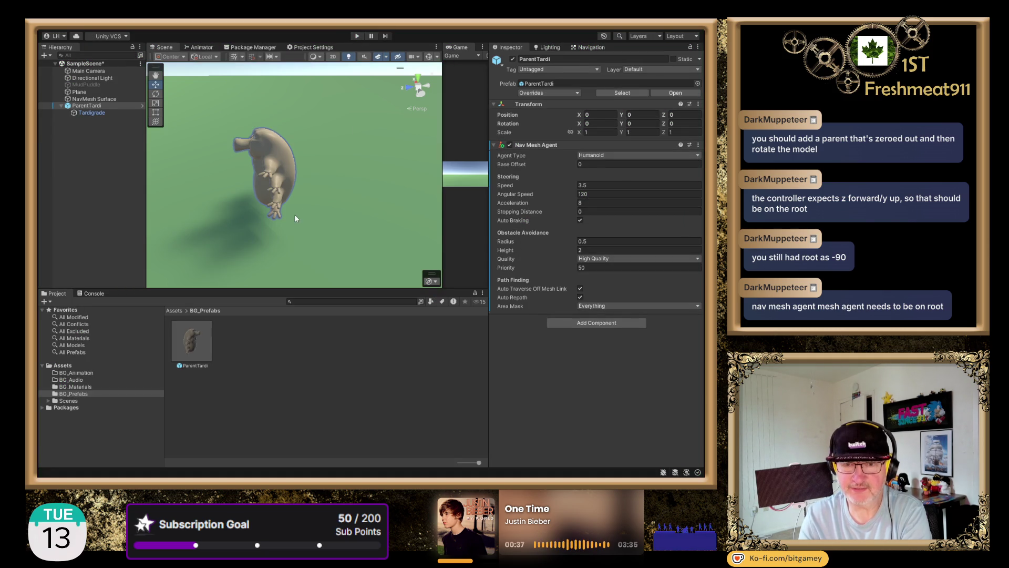
click(102, 113)
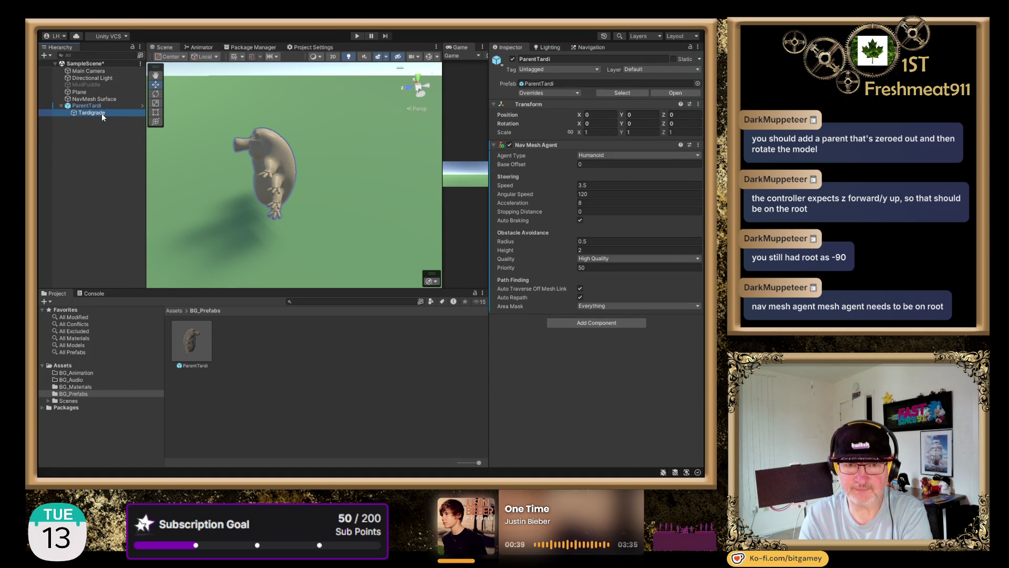
click(533, 374)
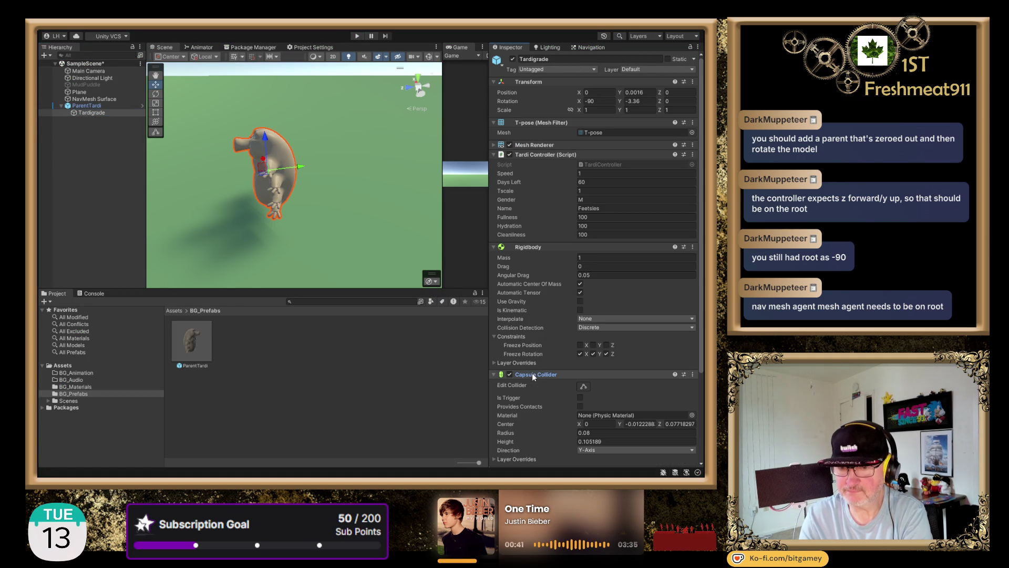
click(583, 386)
drag(331, 222, 345, 187)
key(f)
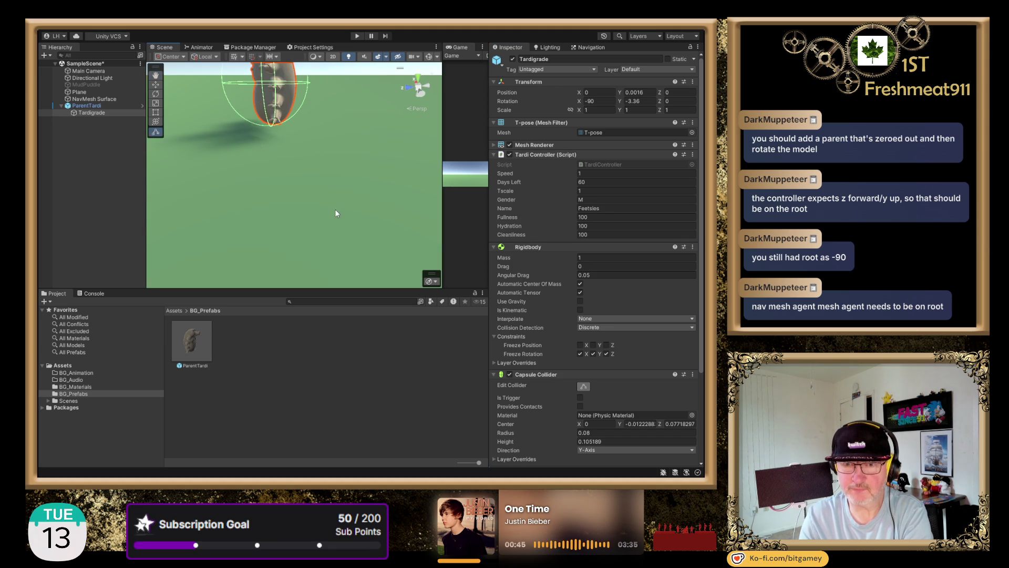
scroll(348, 180, up, 2)
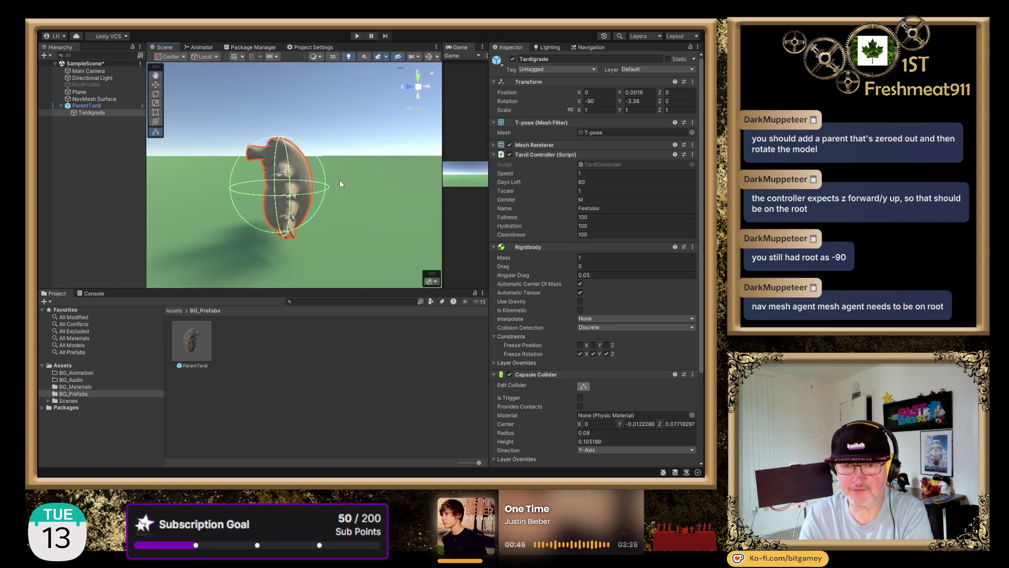
mouse_move(361, 245)
mouse_down()
mouse_move(357, 190)
mouse_move(357, 213)
mouse_up()
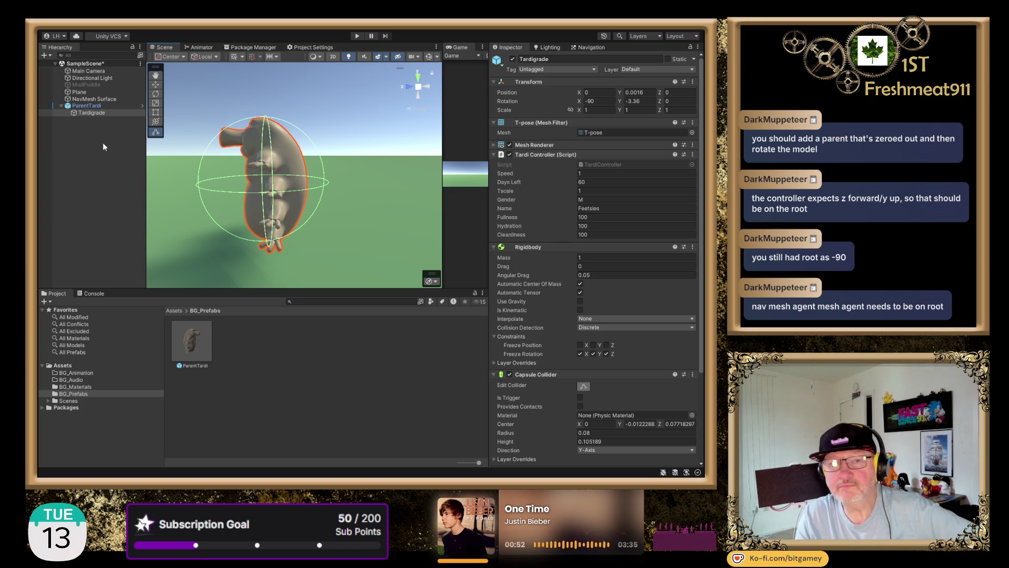
click(106, 105)
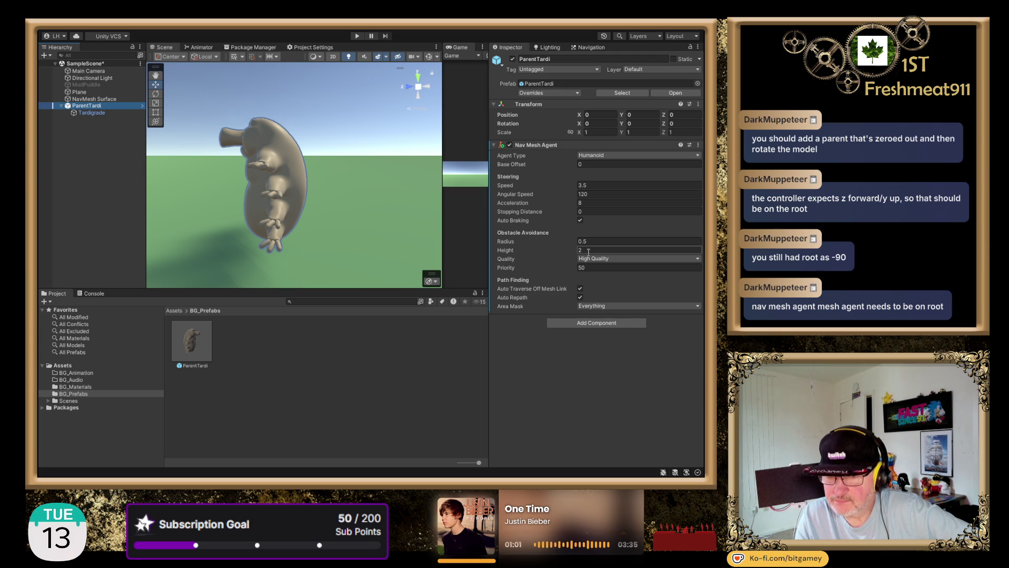
Change the ParentTardi Nav Mesh Agent Height to 1 and start a play-test.
click(588, 250)
text(1)
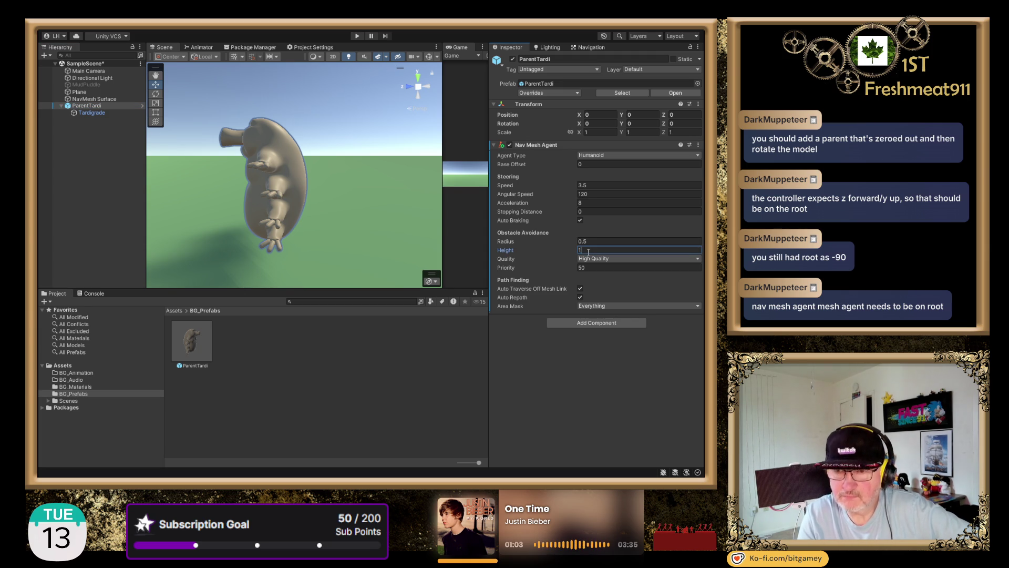
click(357, 35)
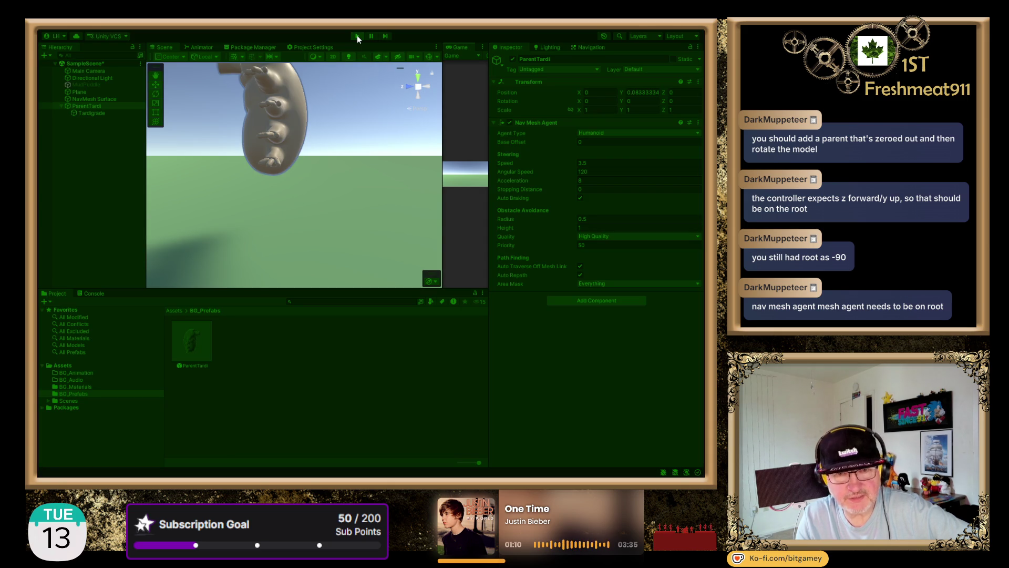
Check the Tardigrade's capsule collider outline, stop playing, and reselect ParentTardi's Nav Mesh Agent.
click(108, 112)
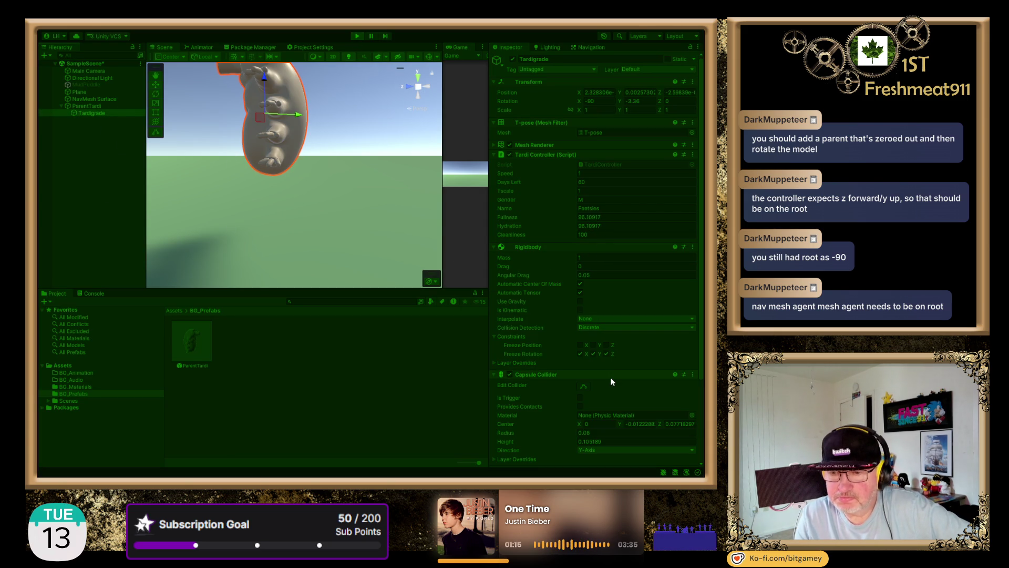
click(585, 387)
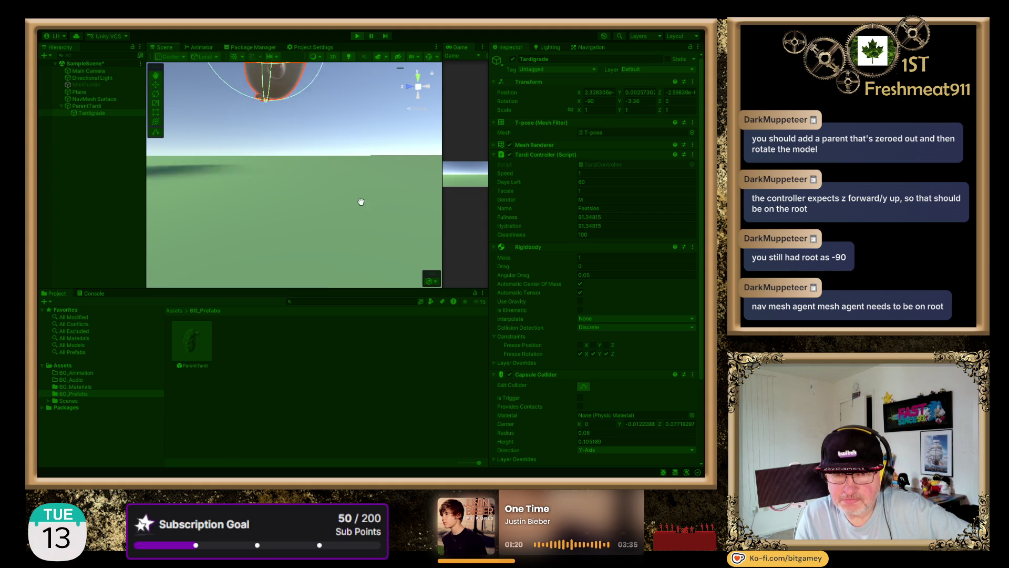
click(357, 36)
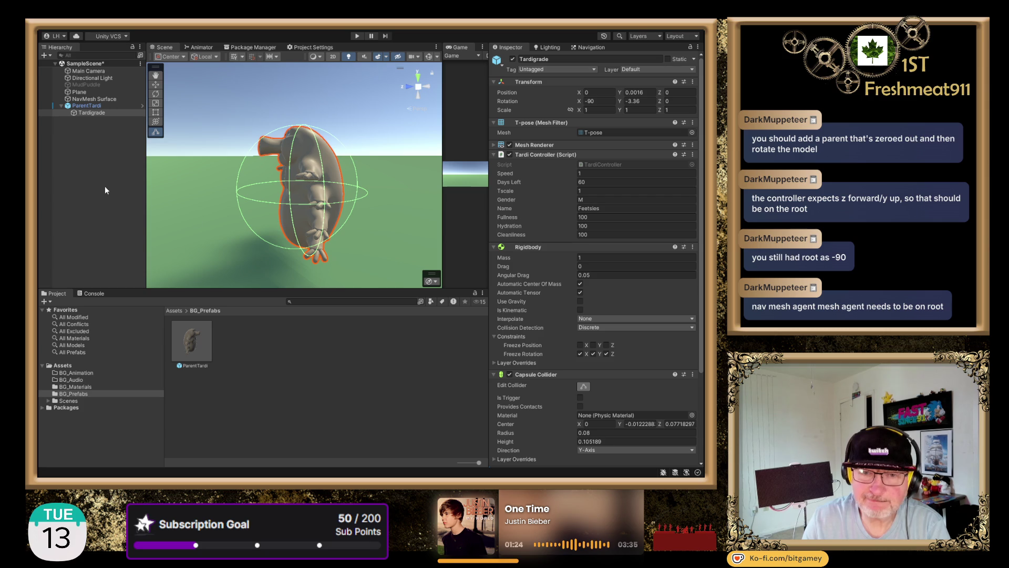
click(102, 106)
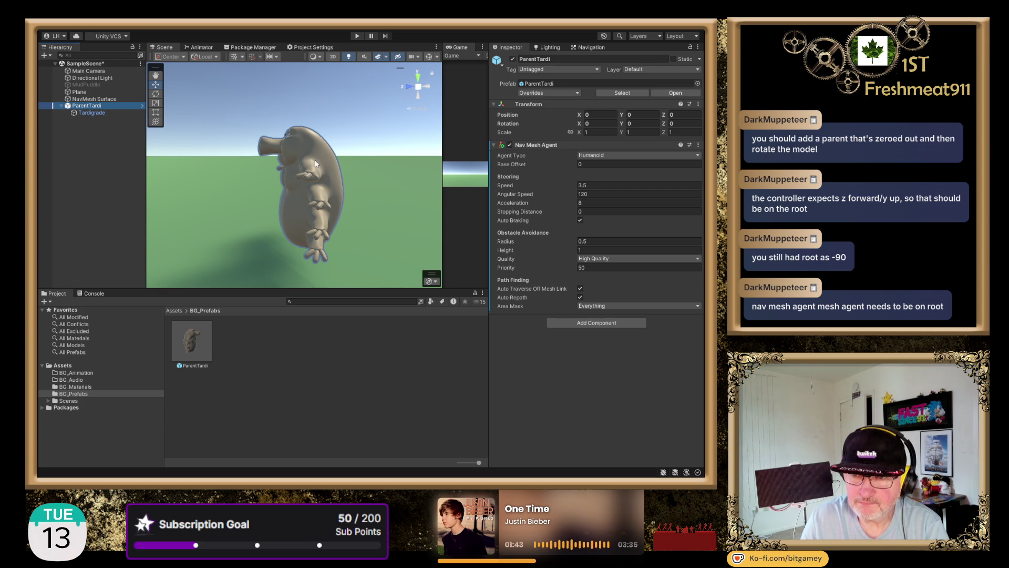
In the Navigation Agents tab, change the Humanoid agent Height to 1.
click(595, 47)
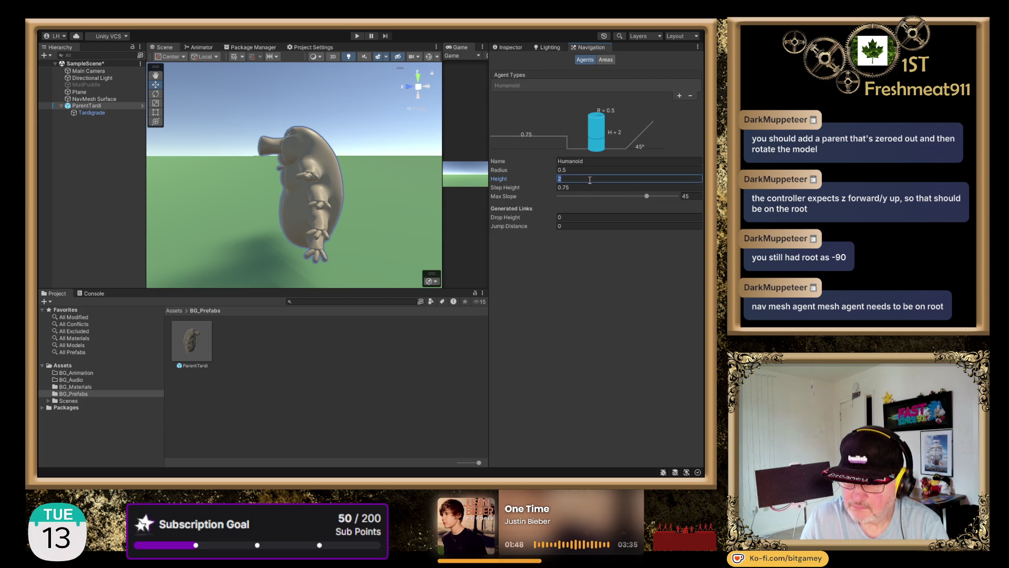
text(1)
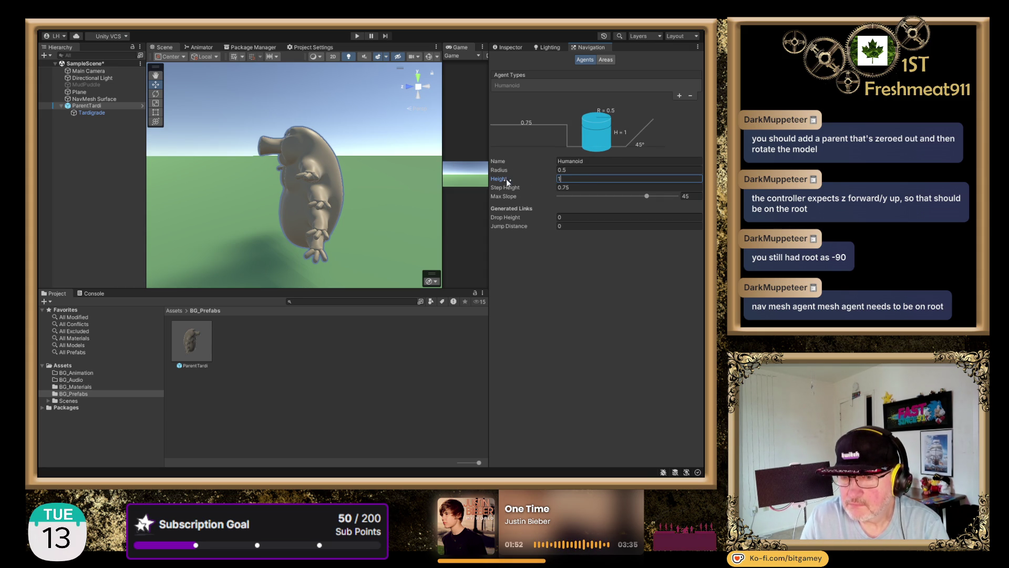
mouse_move(503, 181)
mouse_down()
mouse_move(534, 184)
mouse_move(515, 181)
mouse_up()
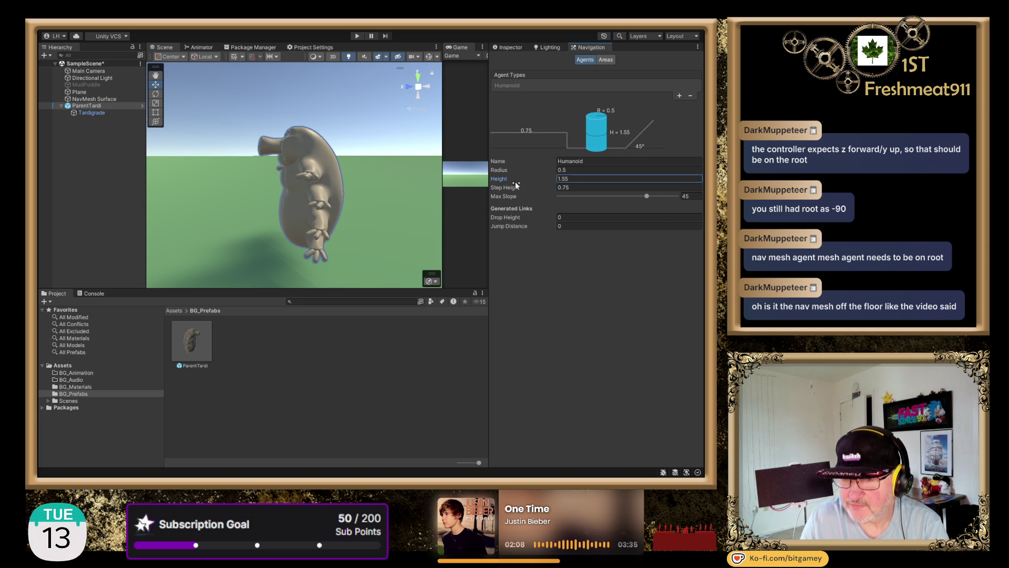
click(561, 178)
text(1)
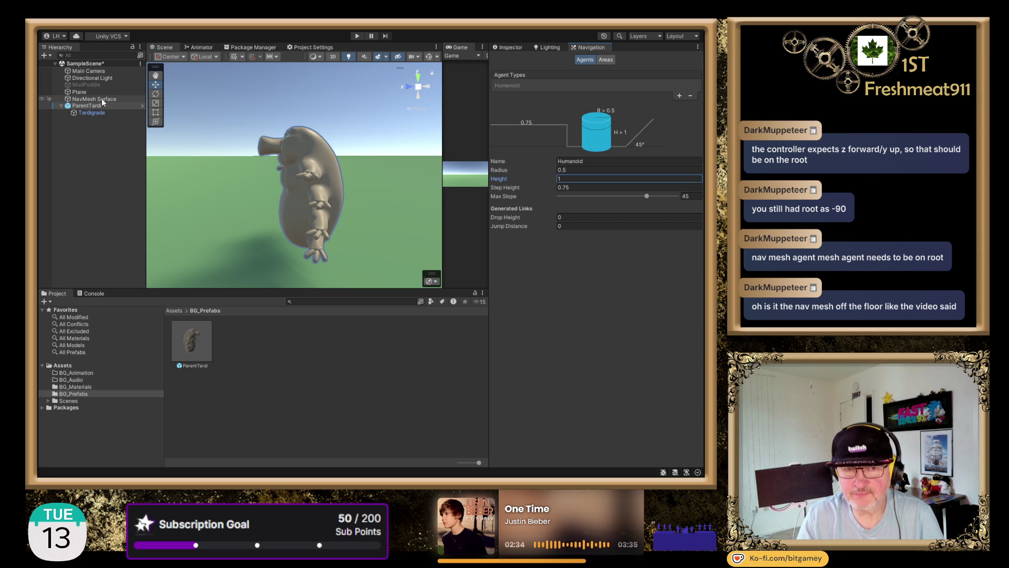
During a play-test, drag the NavMesh Surface down along Y and view its settings, then stop.
click(359, 34)
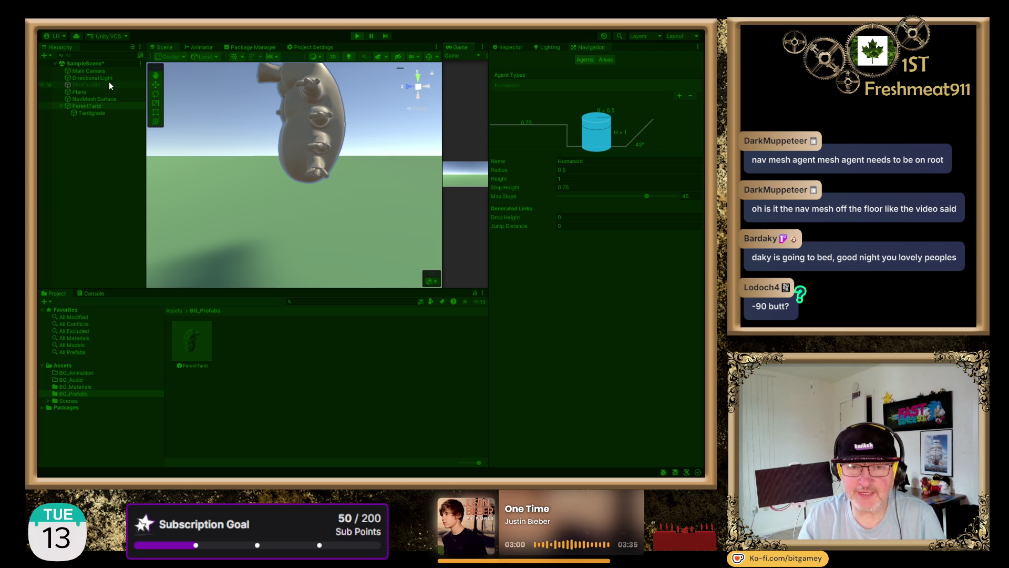
click(94, 99)
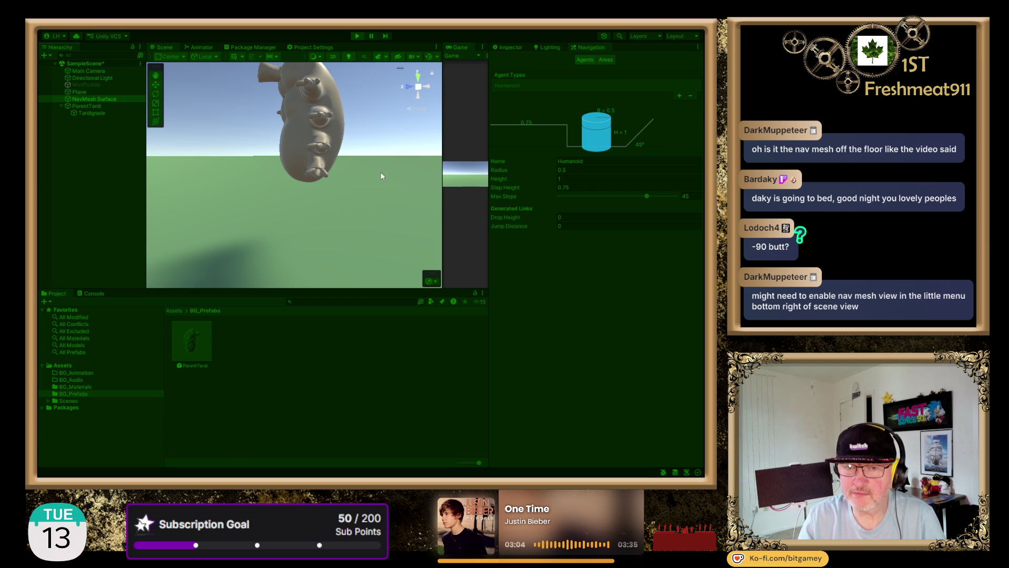
scroll(386, 157, down, 3)
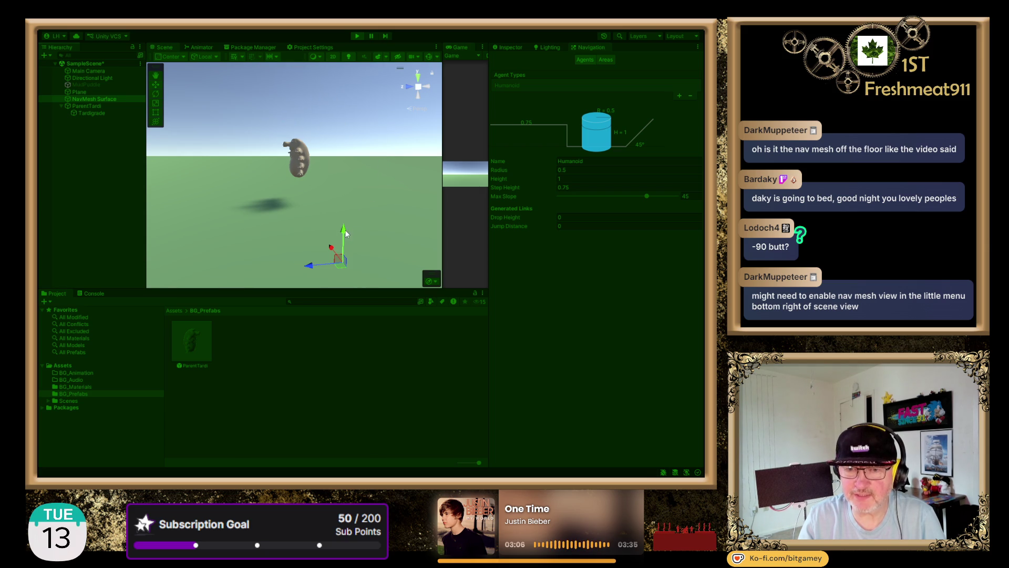
drag(346, 234, 354, 256)
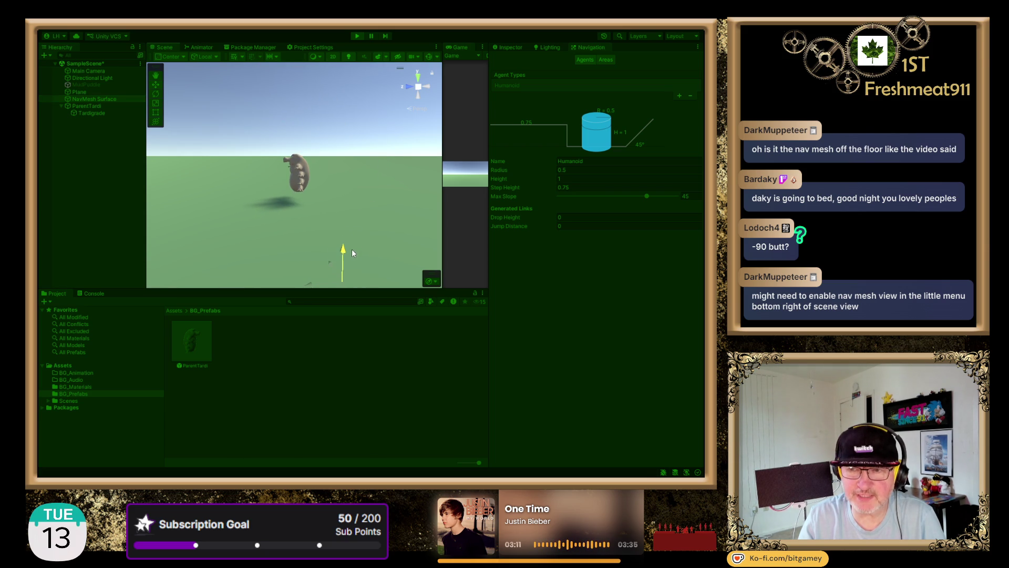
drag(352, 254, 352, 255)
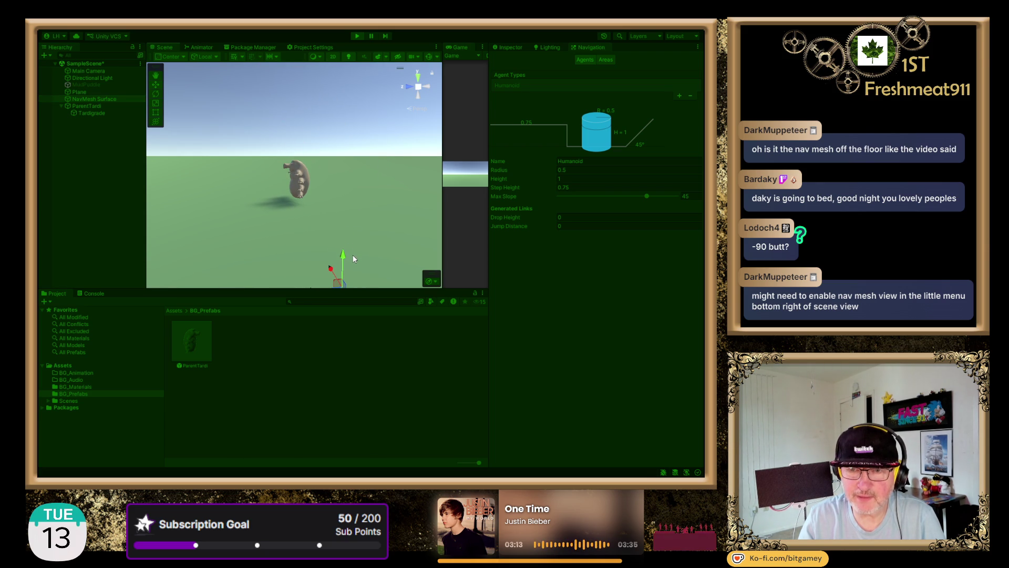
click(507, 46)
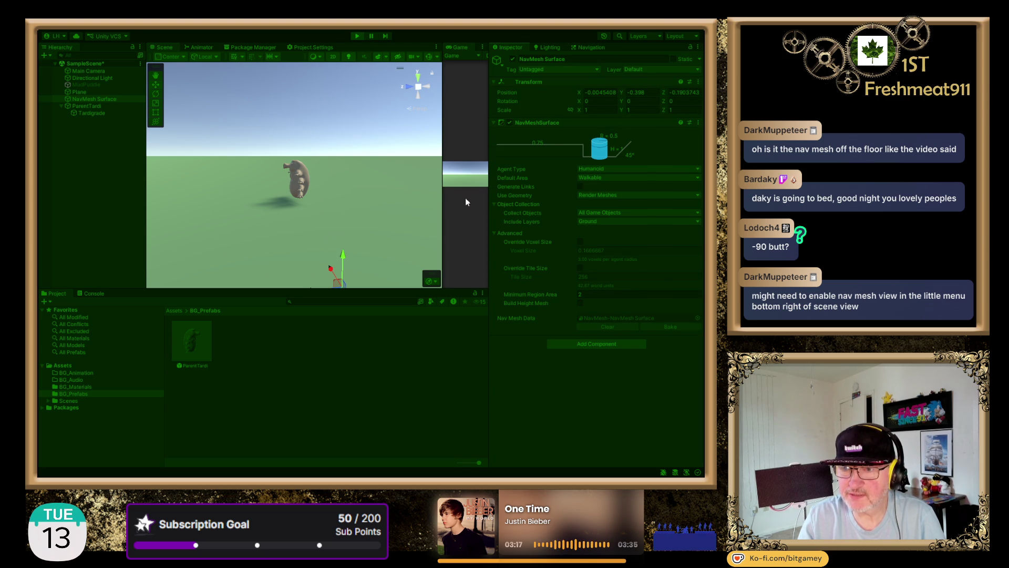
mouse_move(344, 254)
mouse_down()
mouse_move(355, 270)
mouse_move(357, 254)
mouse_move(361, 267)
mouse_up()
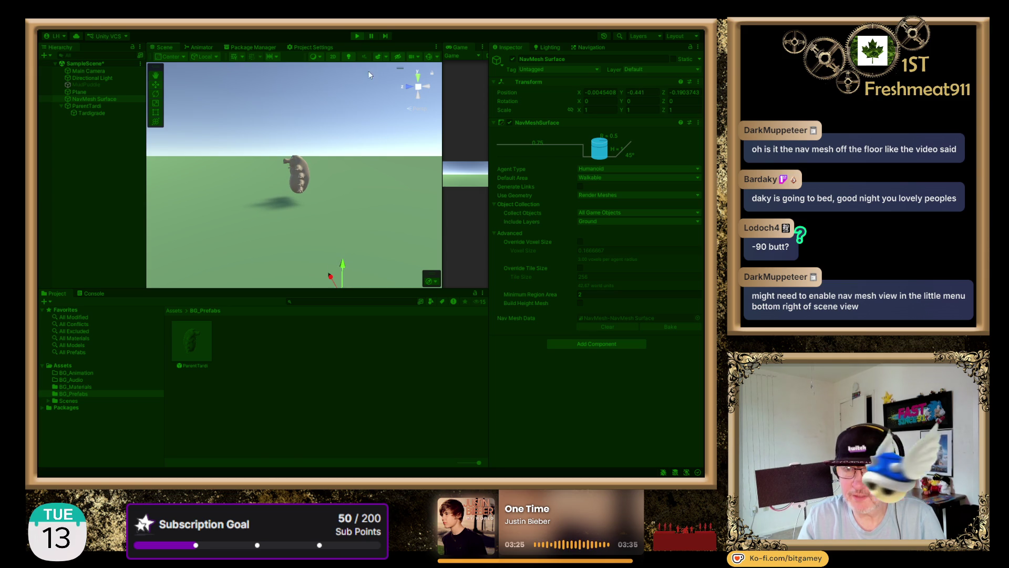
click(356, 35)
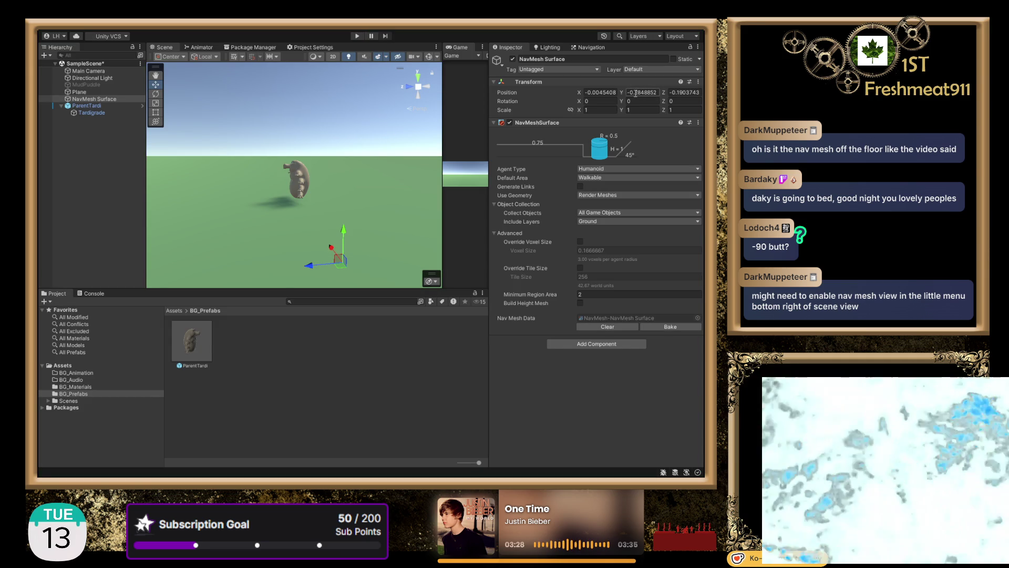
Enter -0.4 as the NavMesh Surface's Position Y and start a play-test.
text(-0.4)
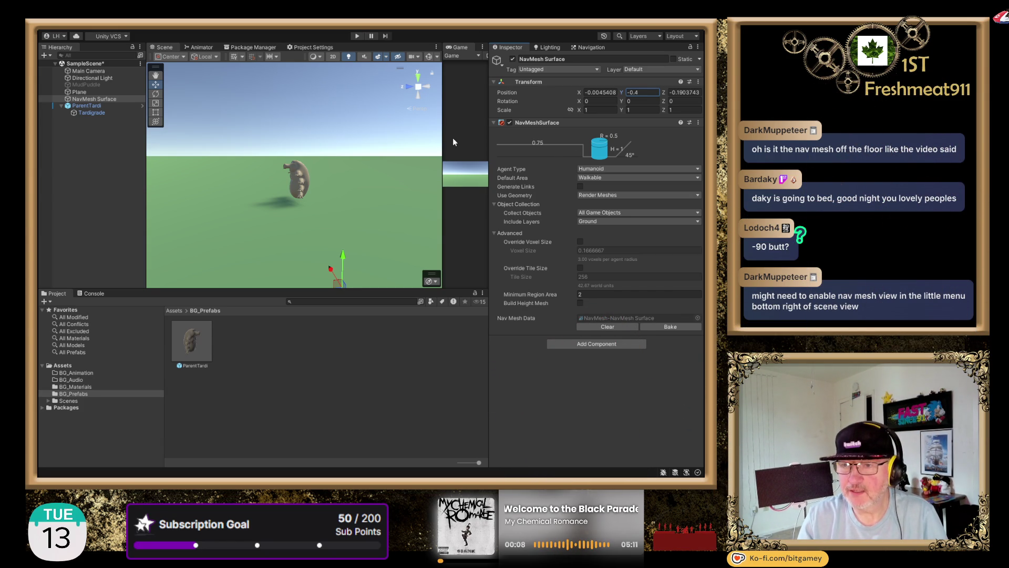
click(358, 35)
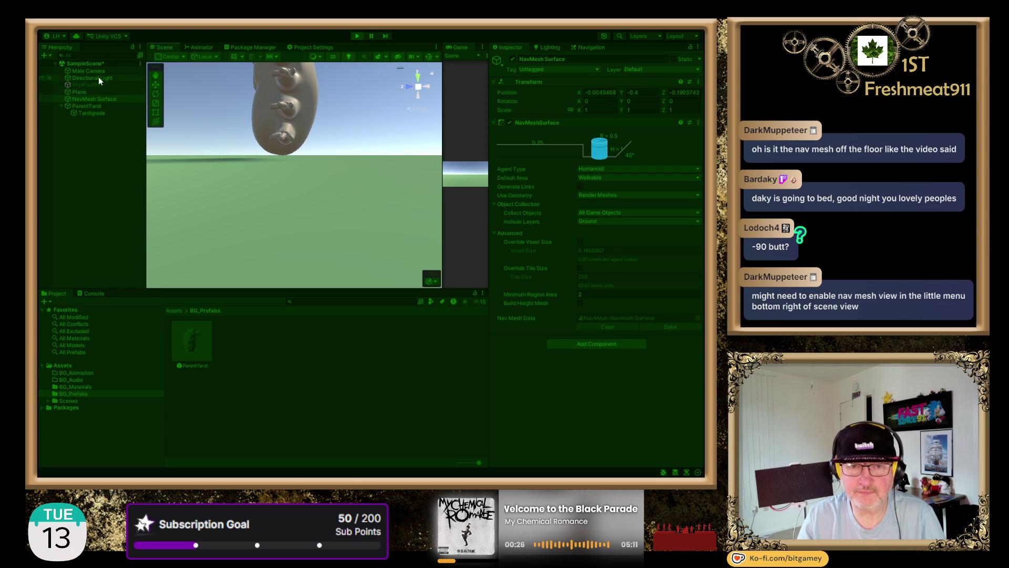
Select the Tardigrade and drag its capsule collider handles to cover the body.
click(102, 103)
click(108, 111)
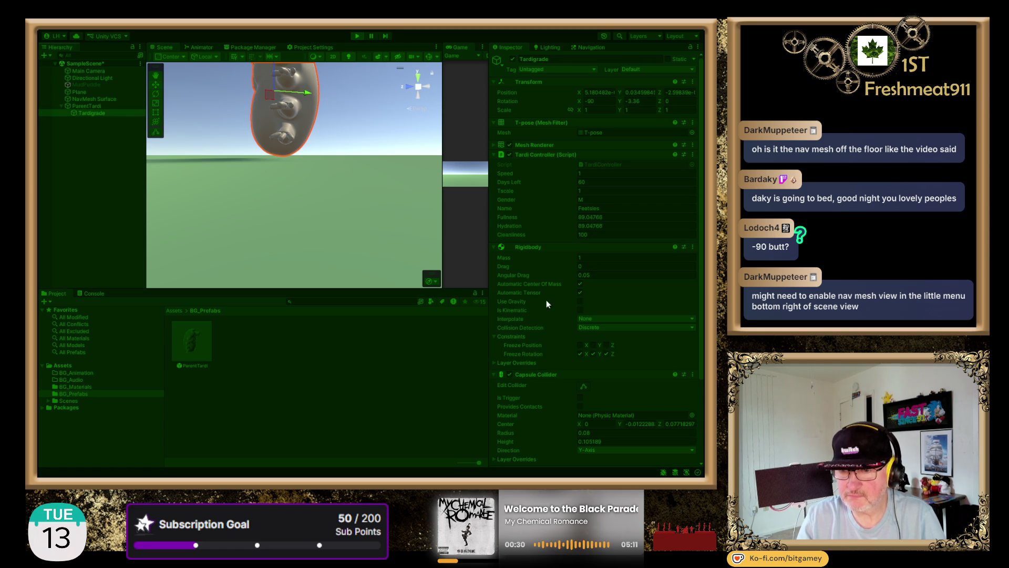
click(585, 387)
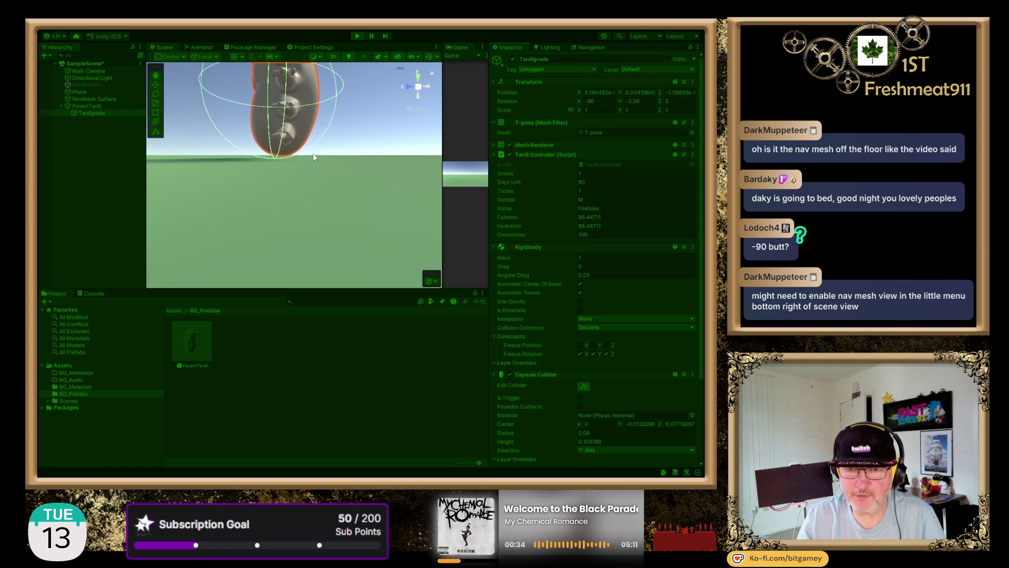
scroll(342, 175, up, 2)
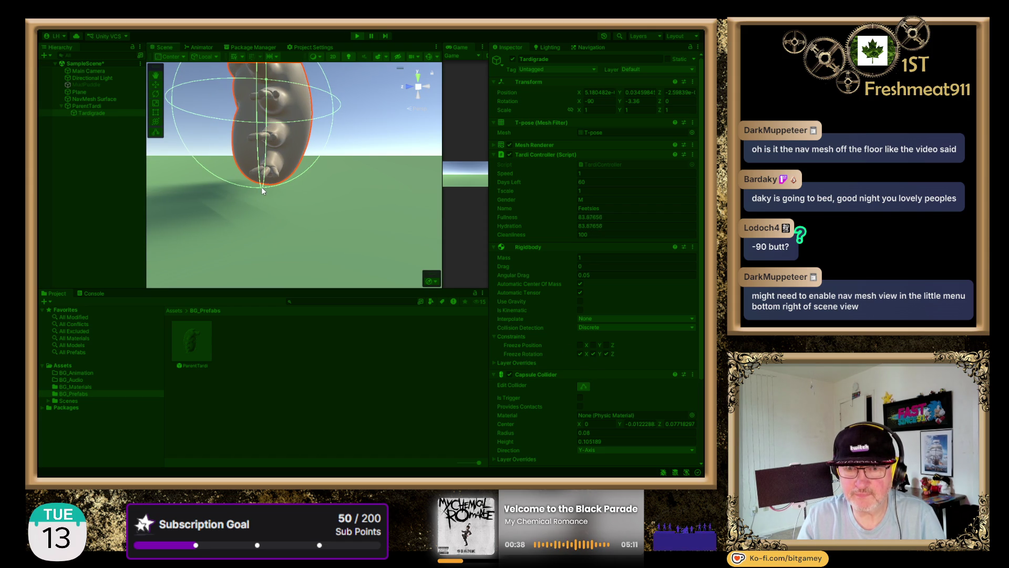
mouse_move(263, 181)
mouse_down()
mouse_move(331, 180)
mouse_move(319, 180)
mouse_up()
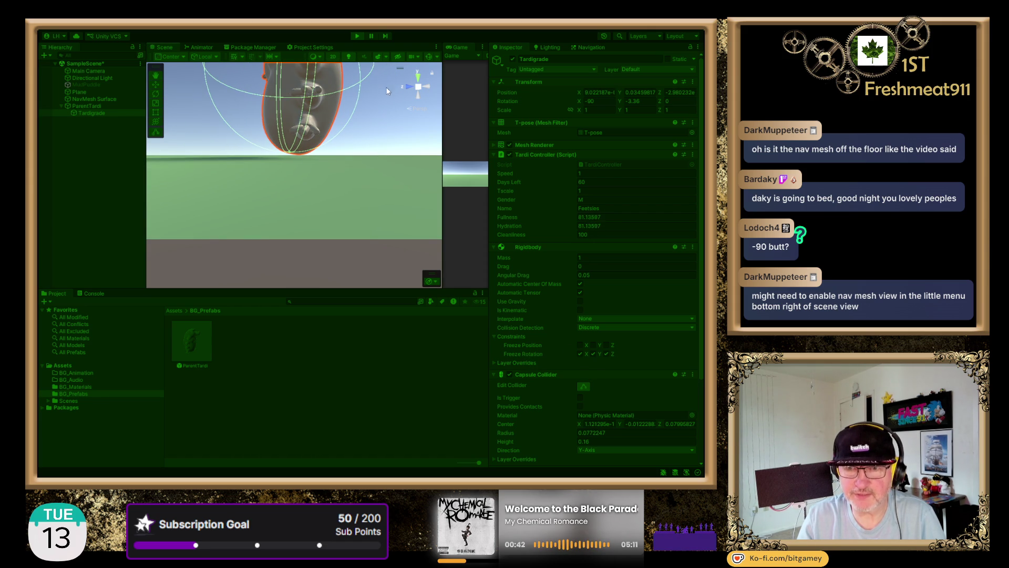
Switch to a front view, frame the tardigrade with F, and stop the play-test.
click(404, 88)
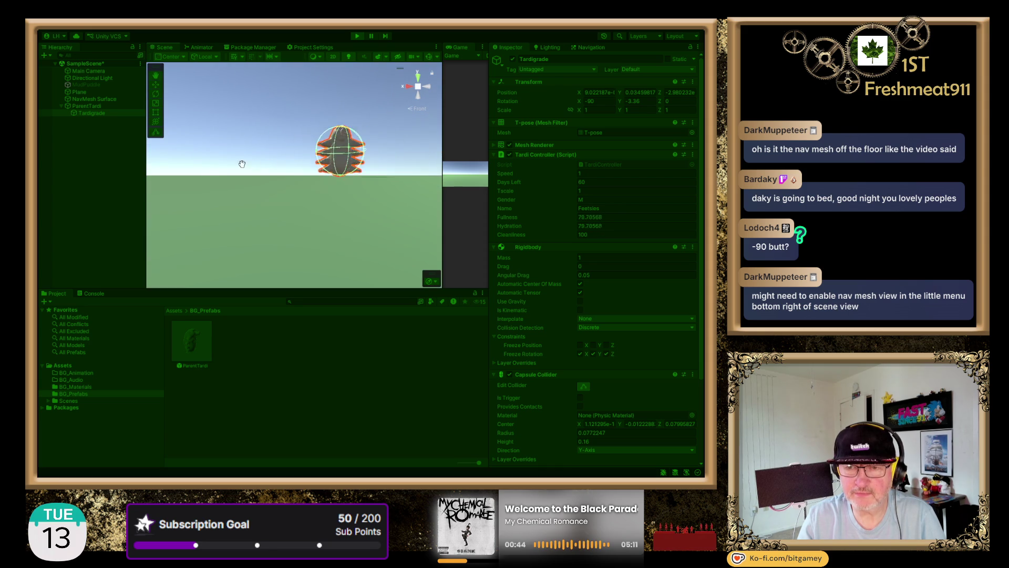
scroll(221, 155, up, 5)
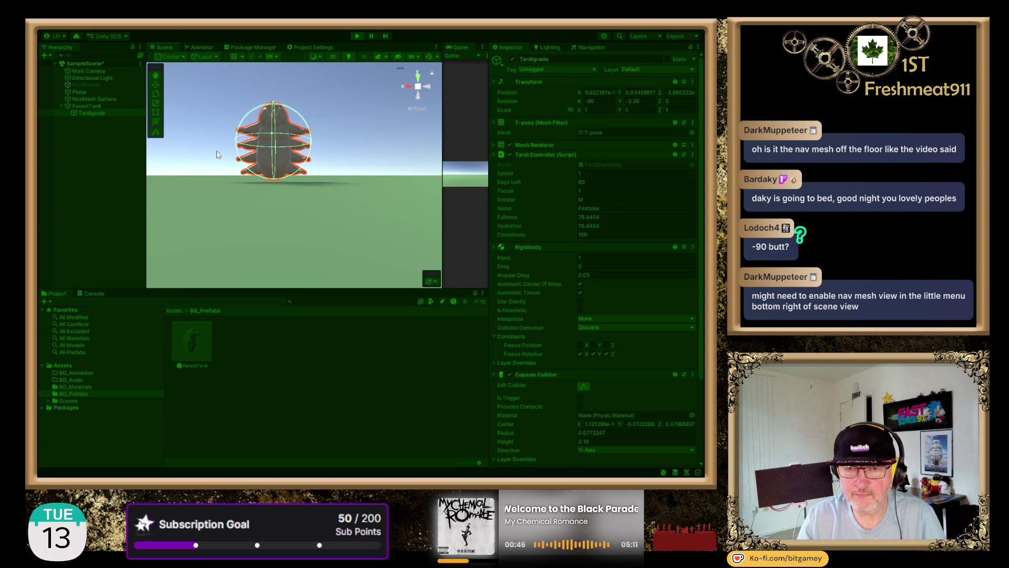
drag(268, 163, 274, 153)
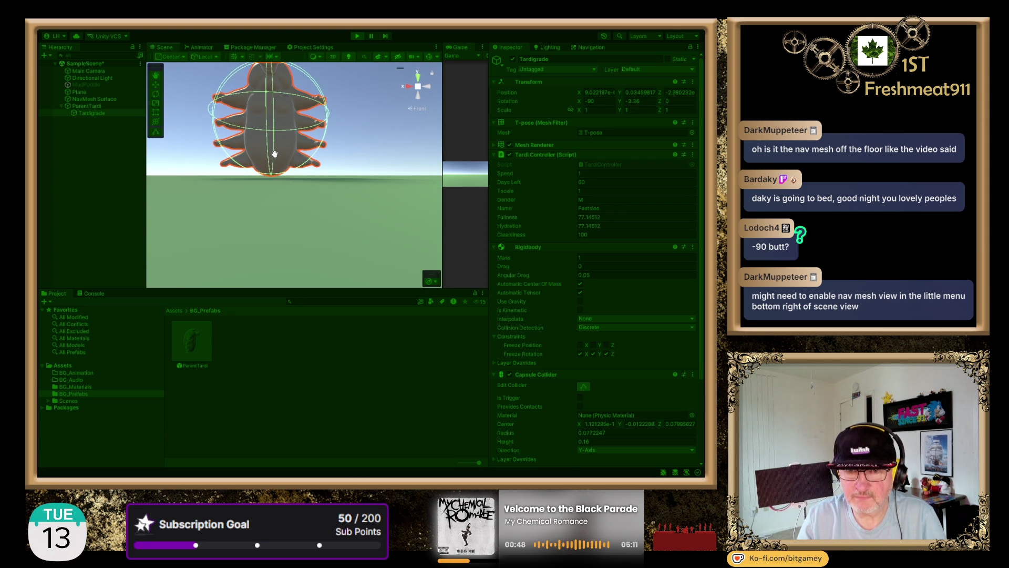
key(f)
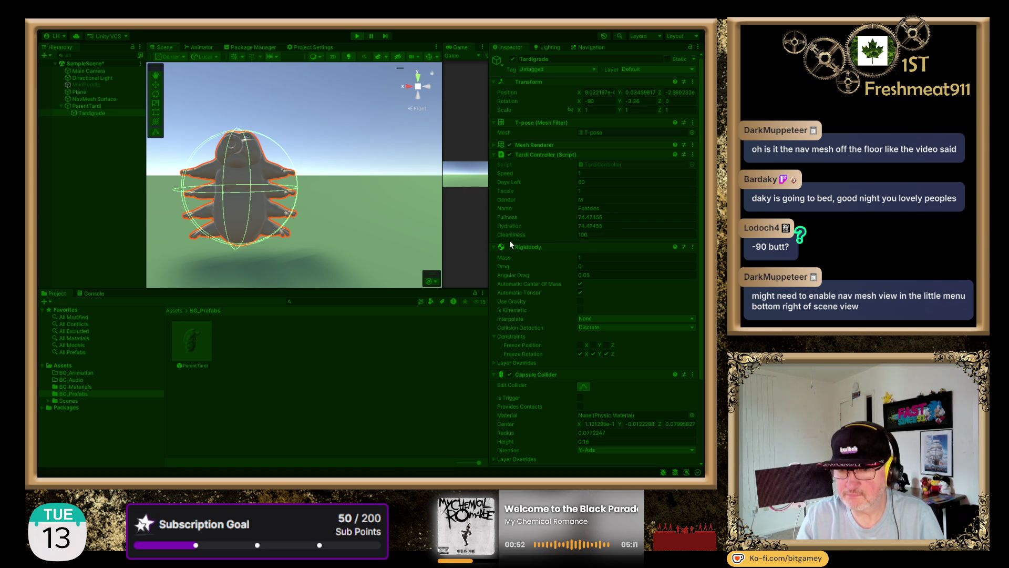
scroll(642, 383, down, 2)
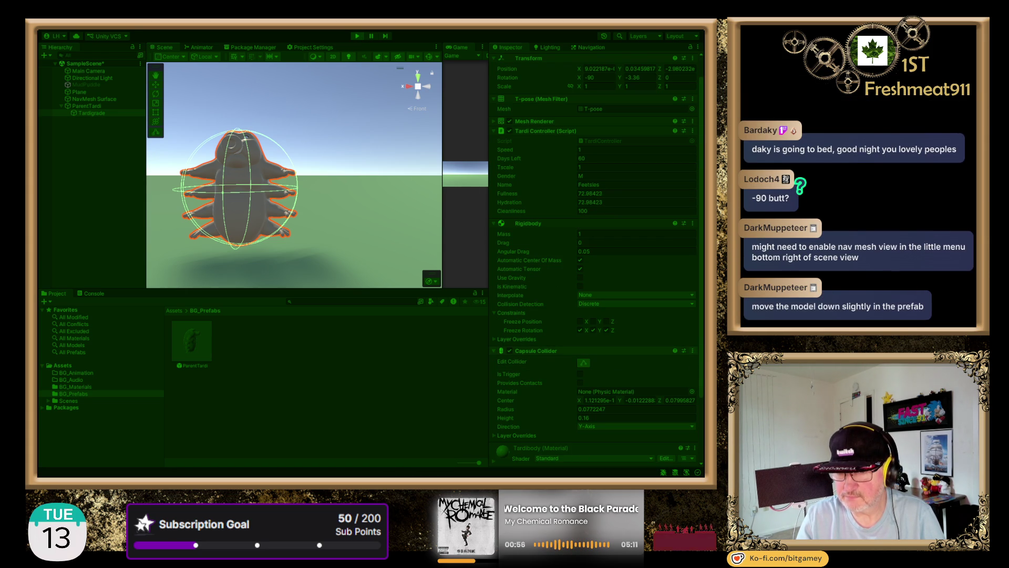
click(357, 36)
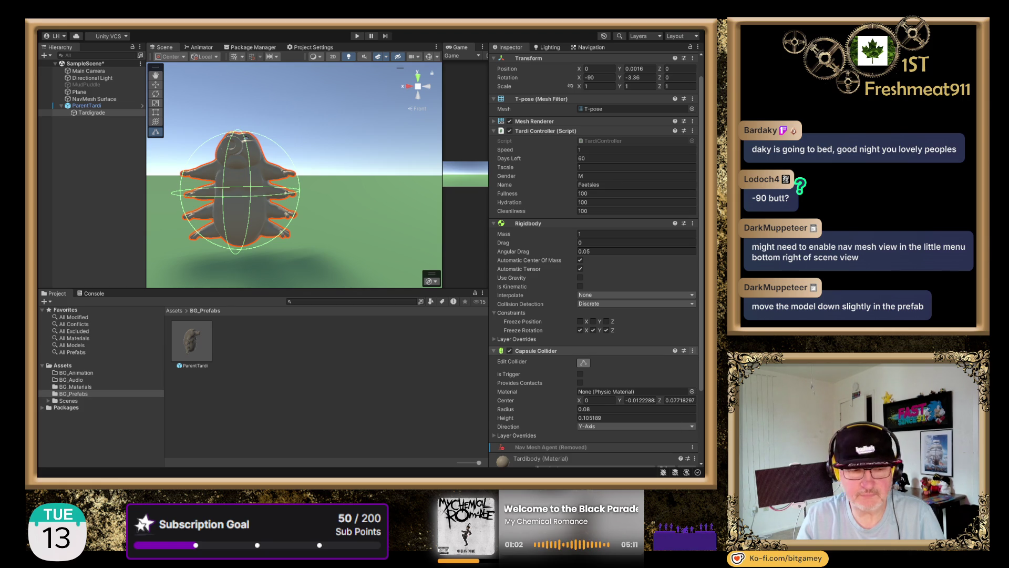
Set the ParentTardi prefab root's Position Y to 0.2.
key(ctrl+z)
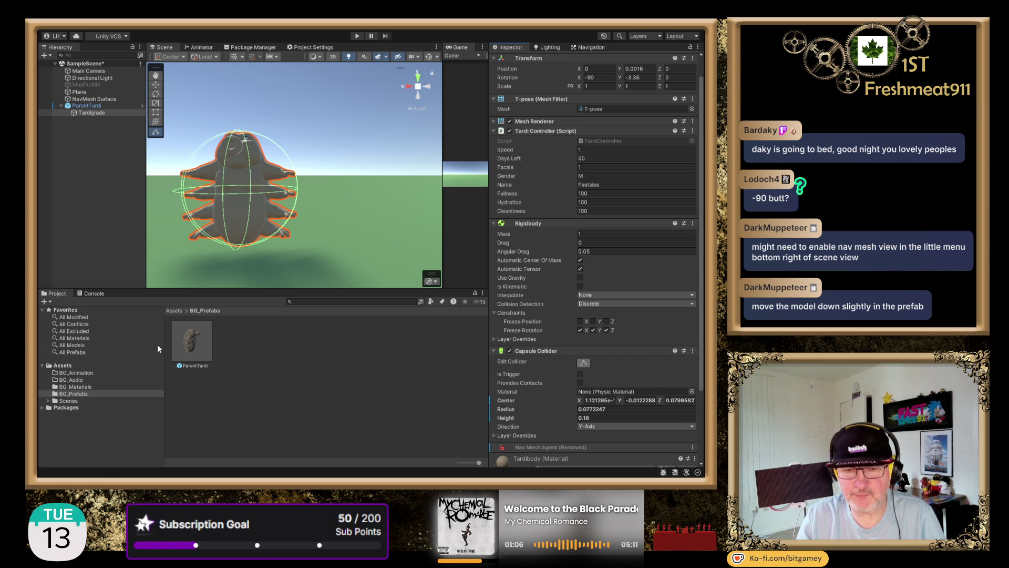
click(201, 337)
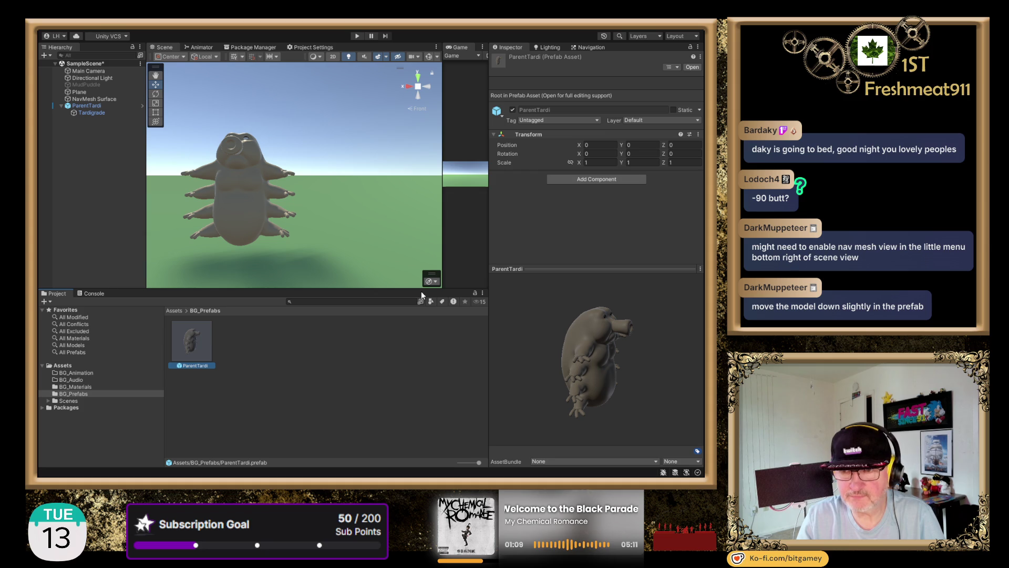
scroll(326, 200, down, 3)
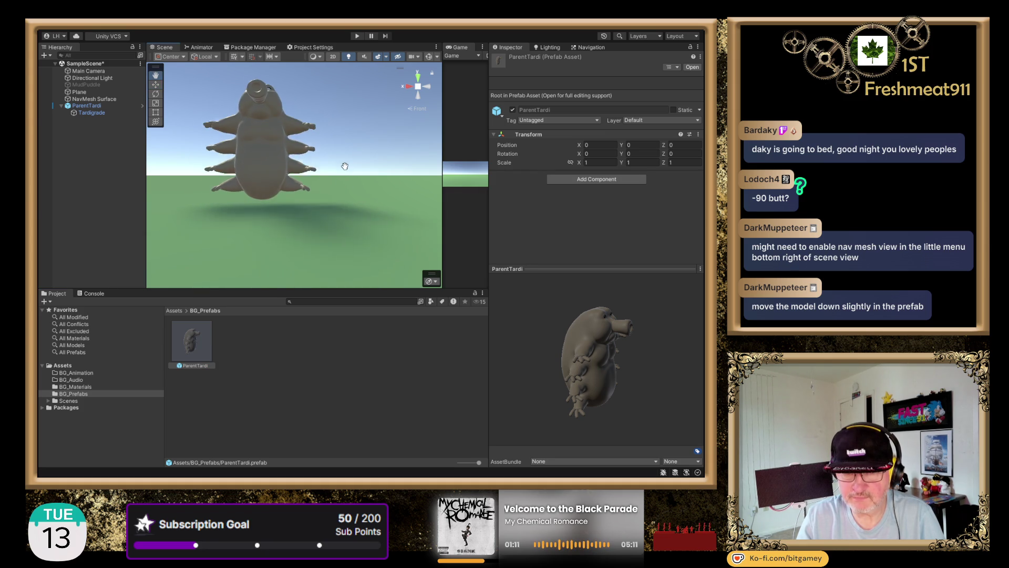
click(640, 143)
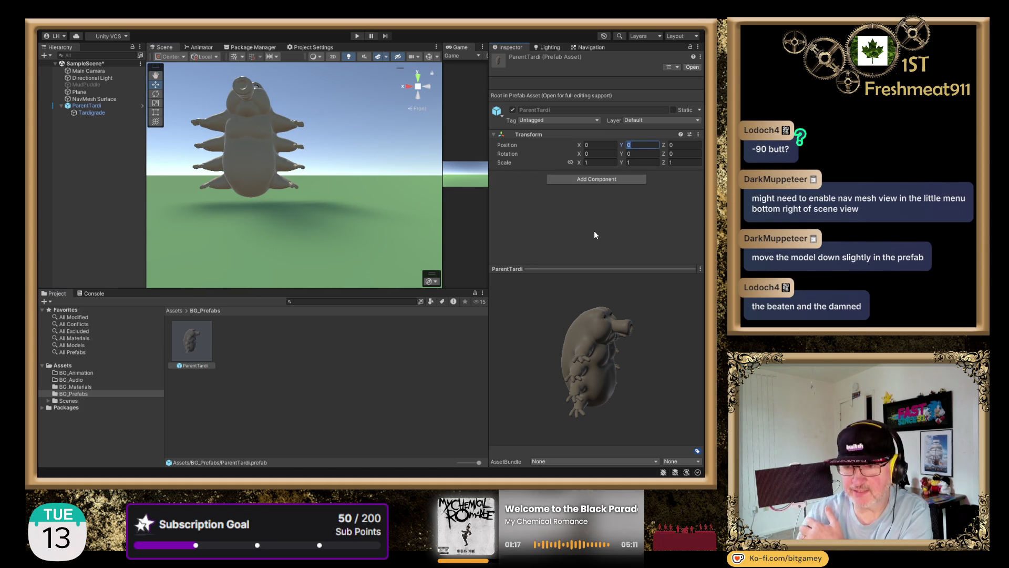
text(.2)
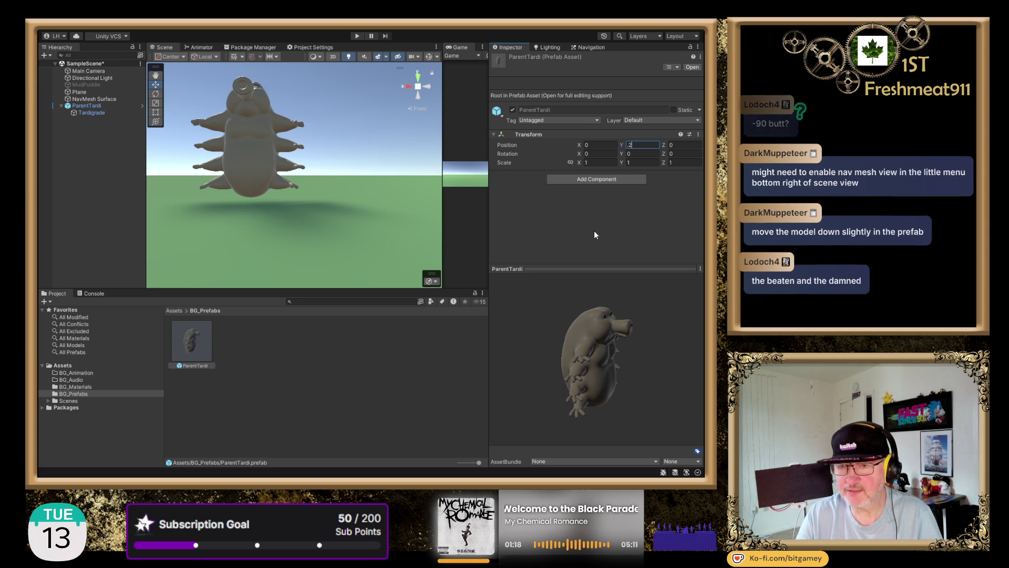
key(Tab)
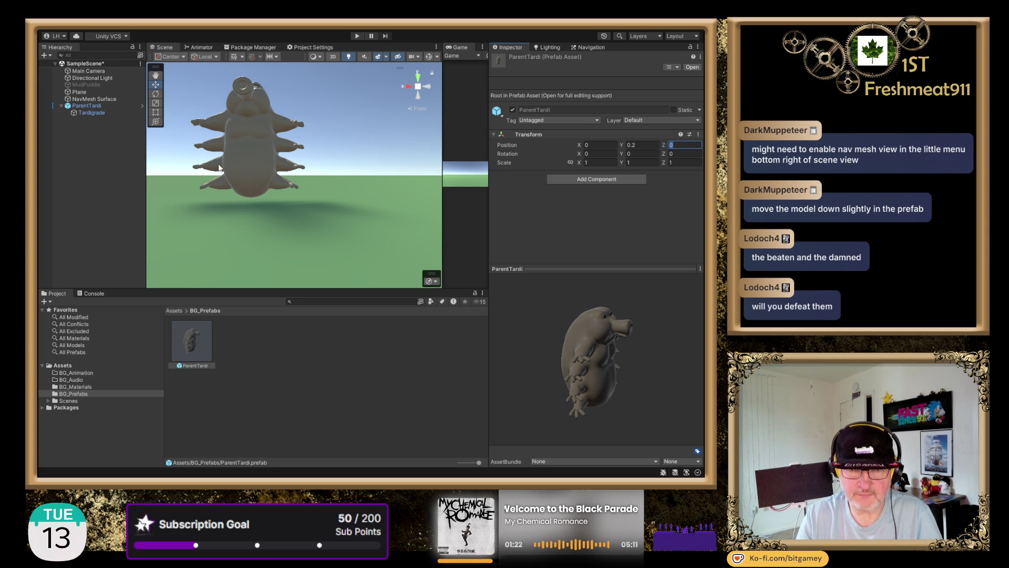
Replace the scene's ParentTardi with a fresh instance dragged from the Project panel.
click(87, 105)
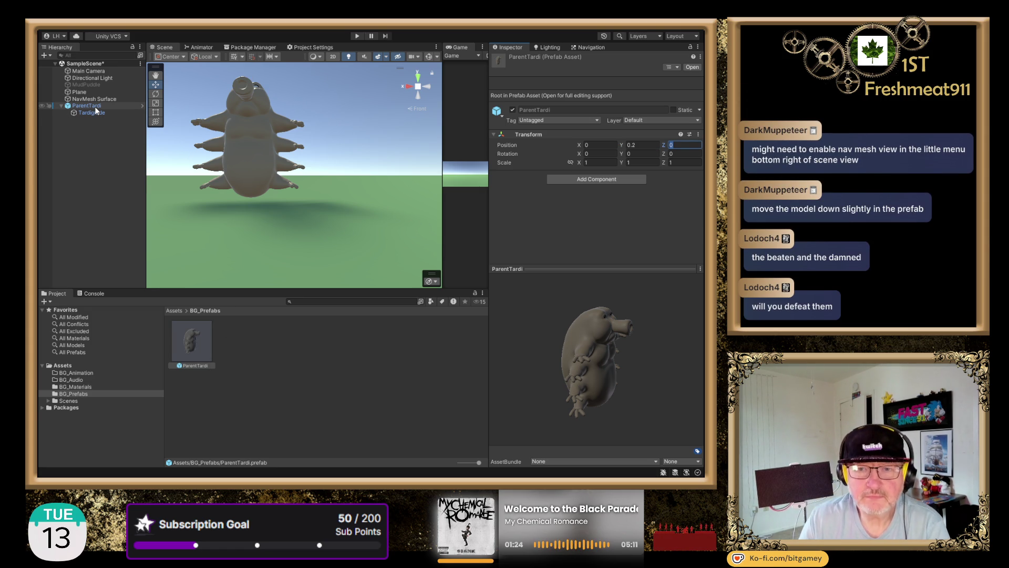
key(Delete)
mouse_move(183, 351)
mouse_down()
mouse_move(265, 195)
mouse_move(362, 192)
mouse_up()
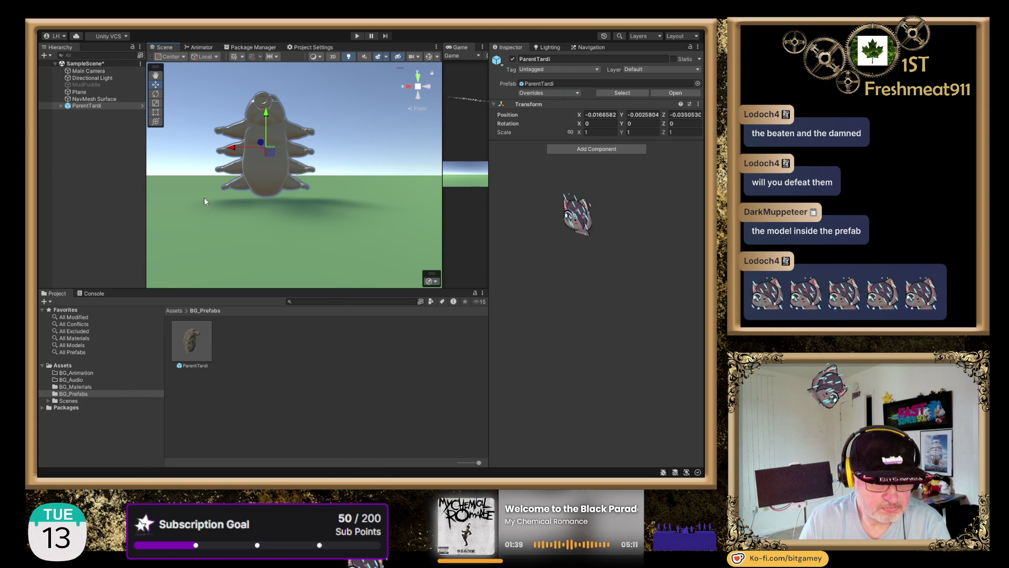
Delete the Tardigrade model from the scene instance and open the ParentTardi prefab for editing.
click(266, 181)
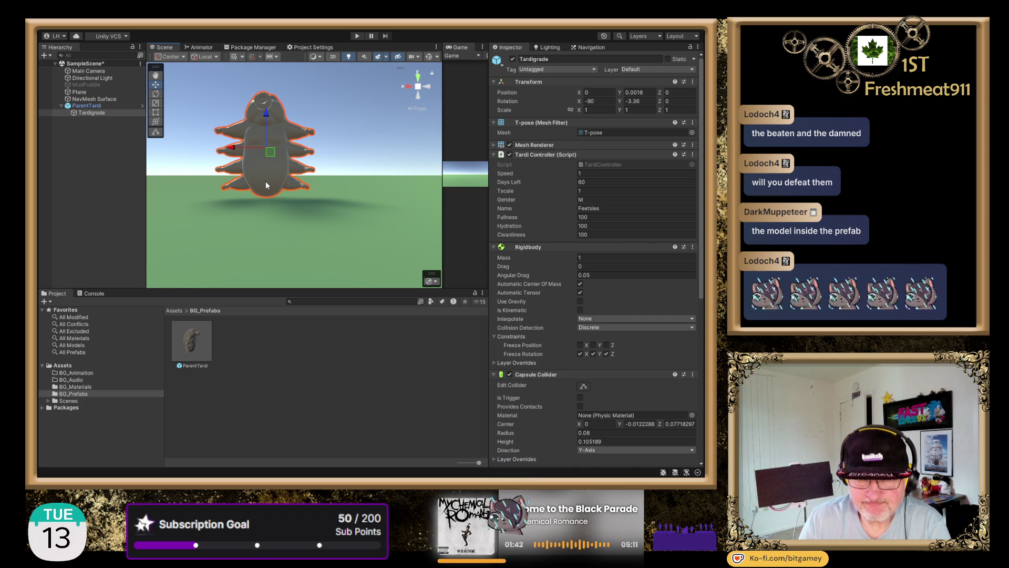
key(Delete)
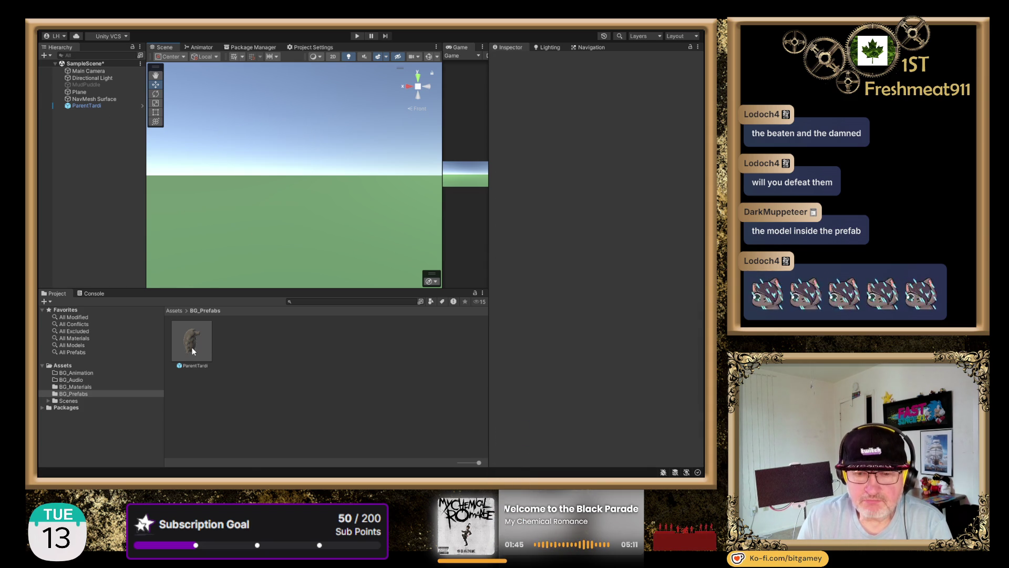
click(192, 344)
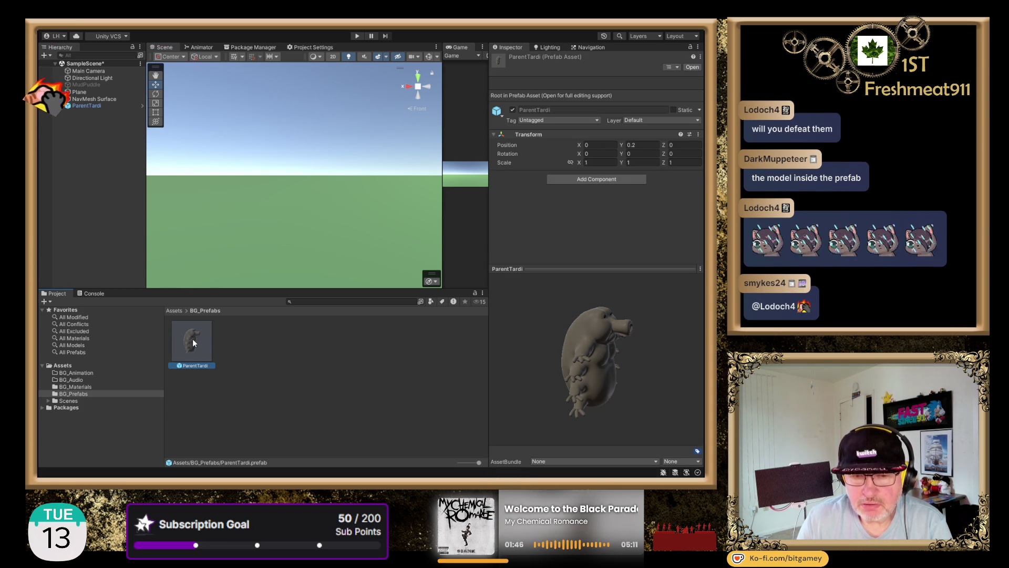
double_click(193, 338)
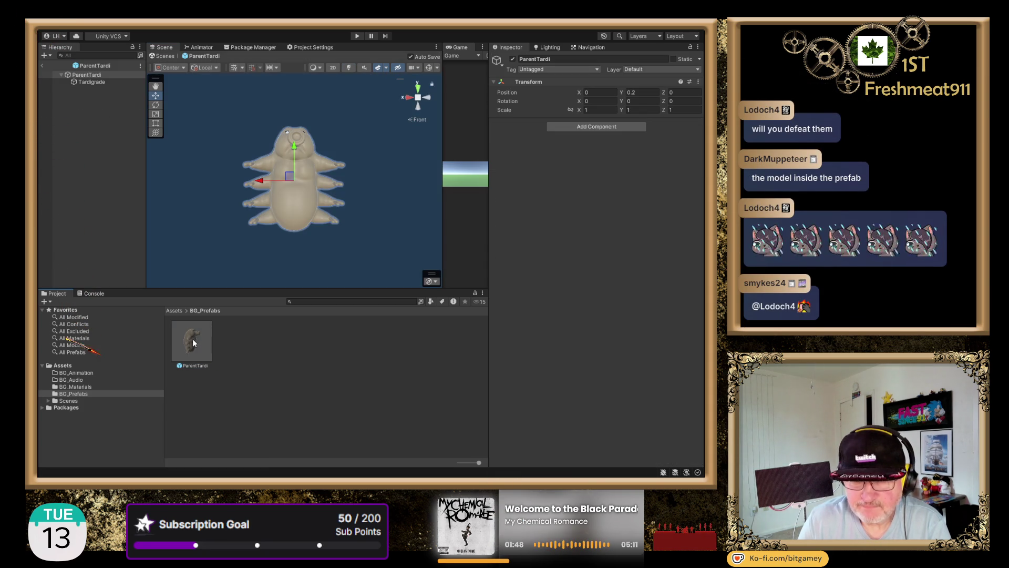
Set the prefab's Tardigrade child Transform Position Y to -0.005.
click(88, 81)
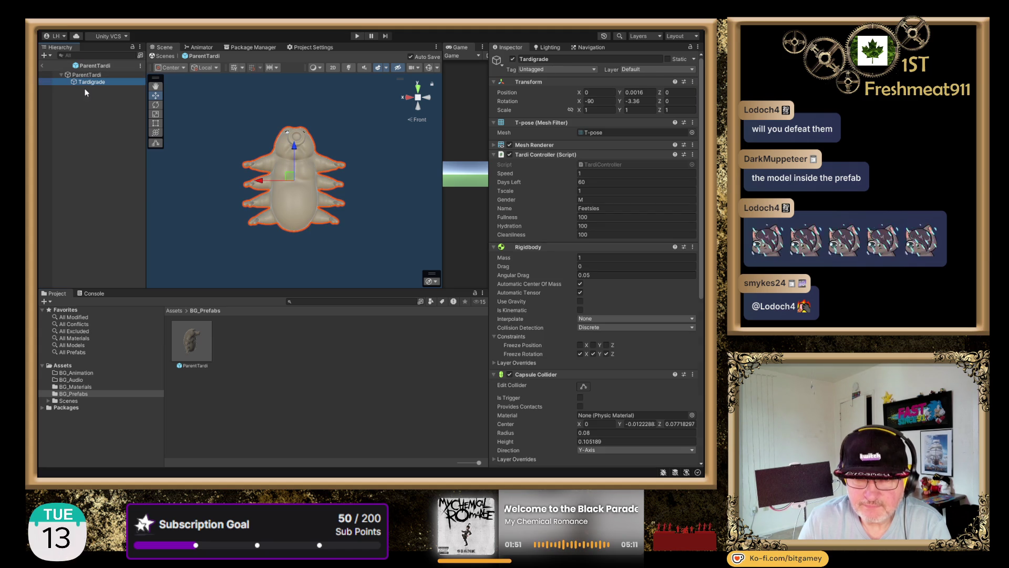
click(635, 92)
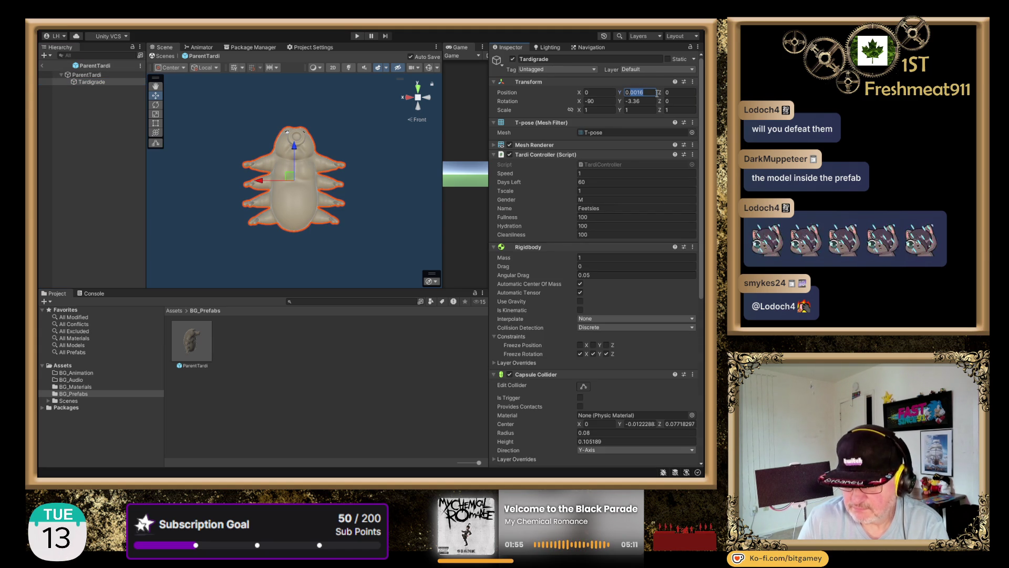
text(0.2)
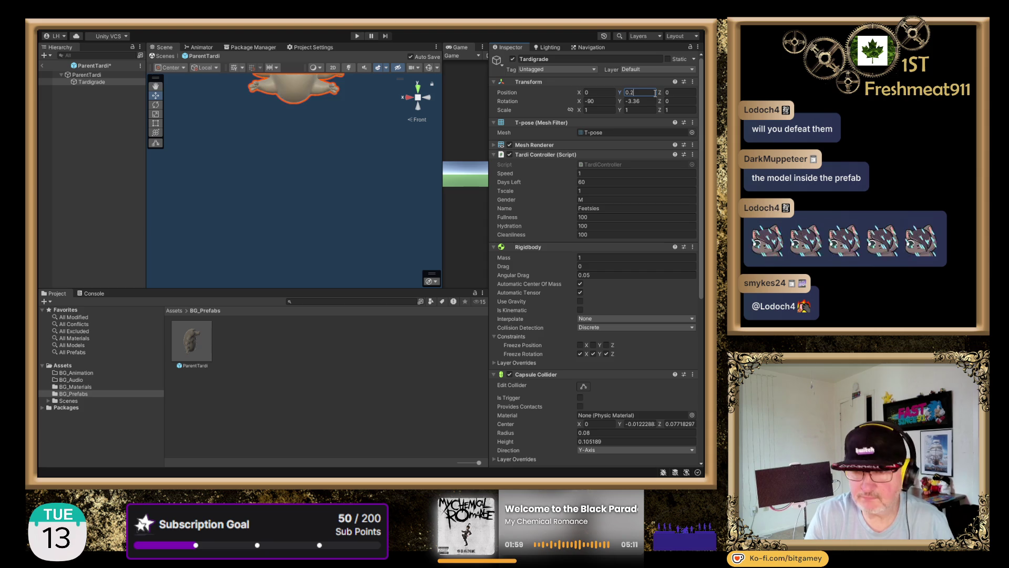
key(Escape)
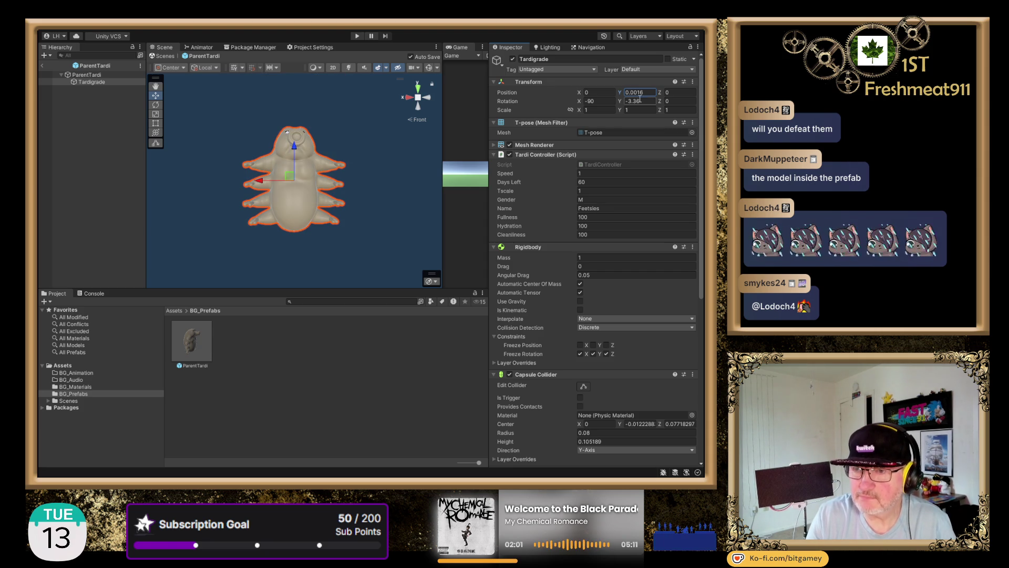
click(648, 93)
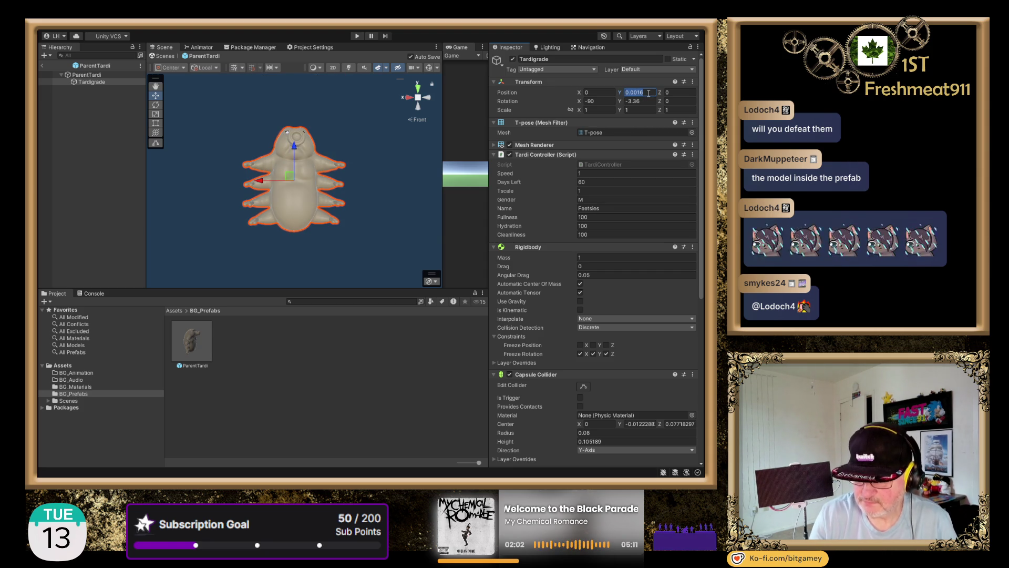
text(-0.)
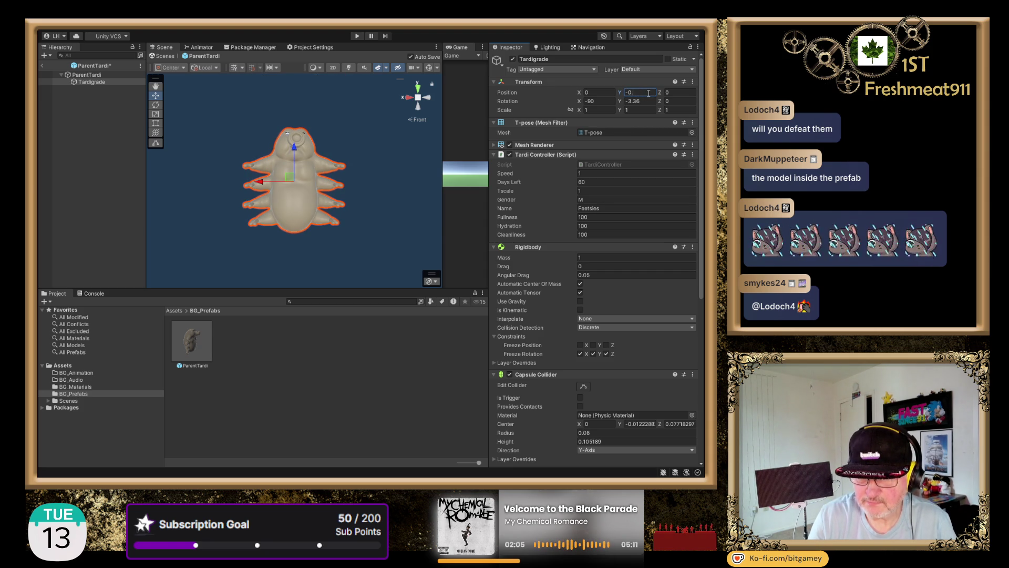
text(001)
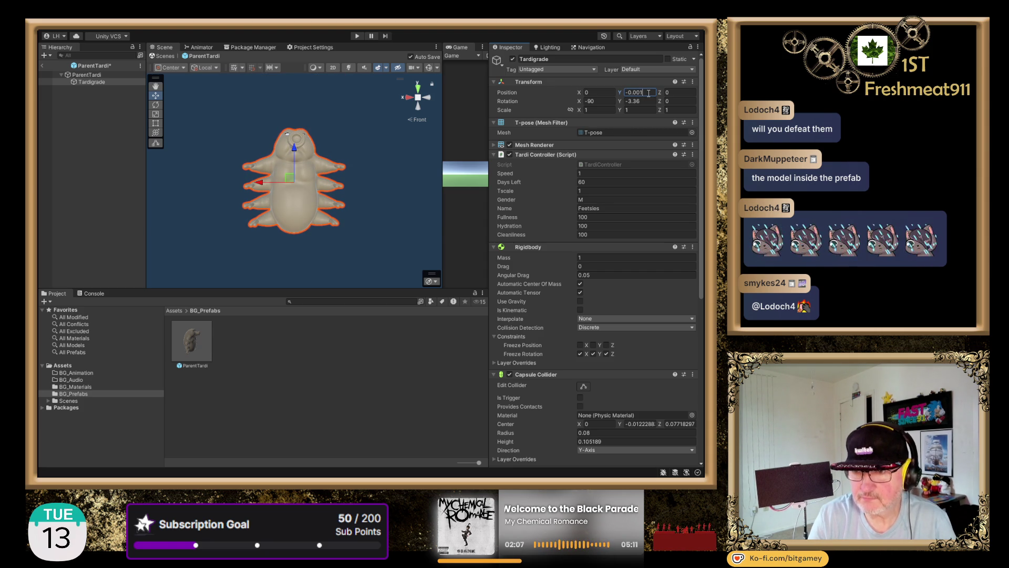
key(BackSpace)
text(5)
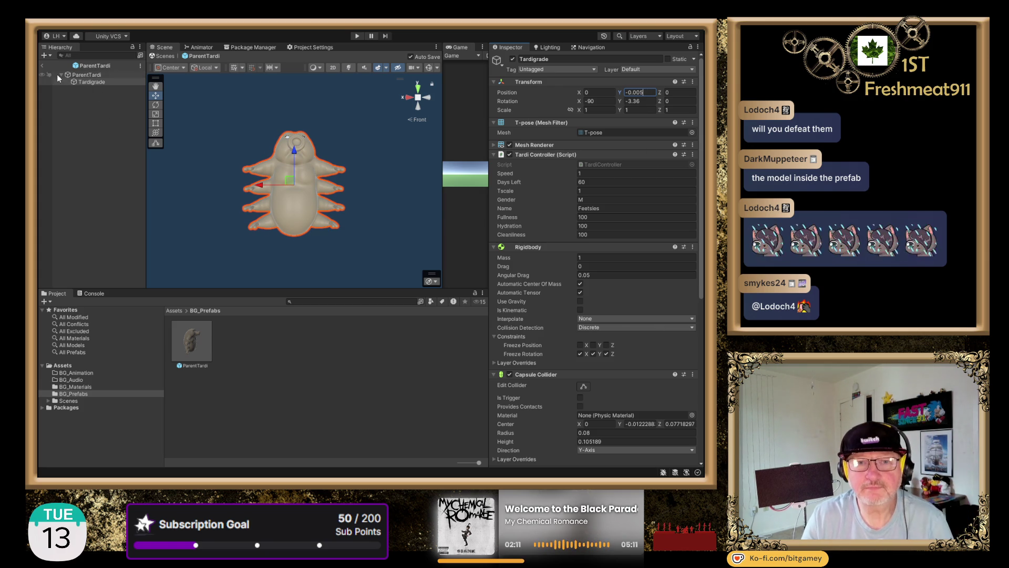
Leave Prefab Mode and replace the scene's old ParentTardi with a freshly dragged-in prefab instance.
click(42, 65)
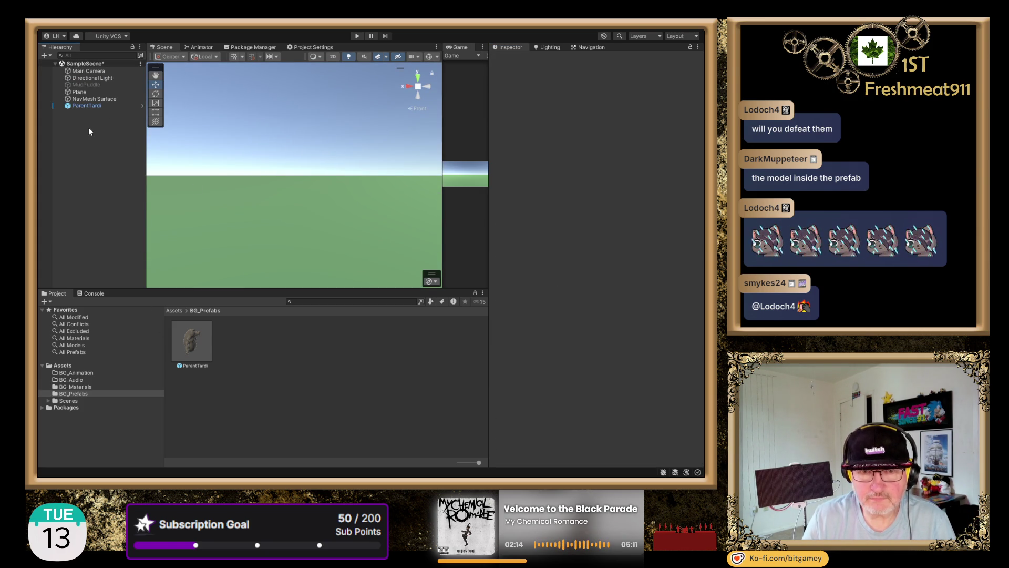
click(82, 108)
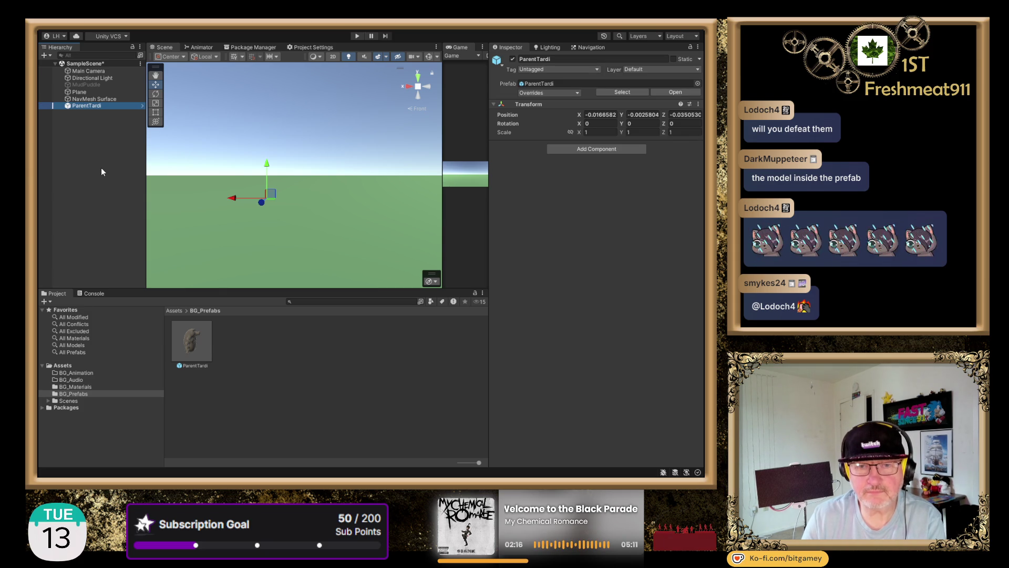
key(Delete)
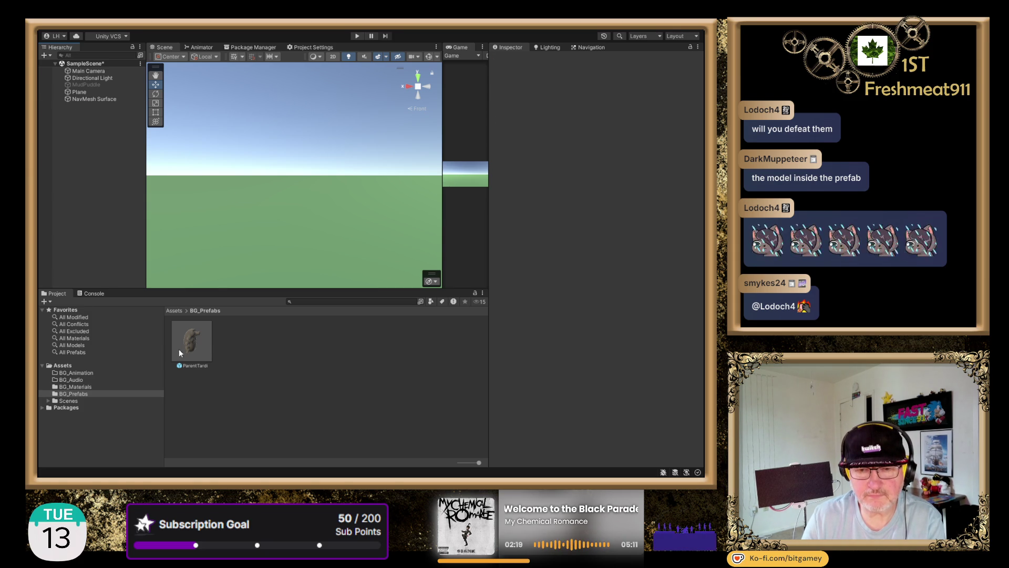
mouse_move(192, 341)
mouse_down()
mouse_move(305, 137)
mouse_move(311, 185)
mouse_move(348, 206)
mouse_up()
scroll(382, 146, down, 2)
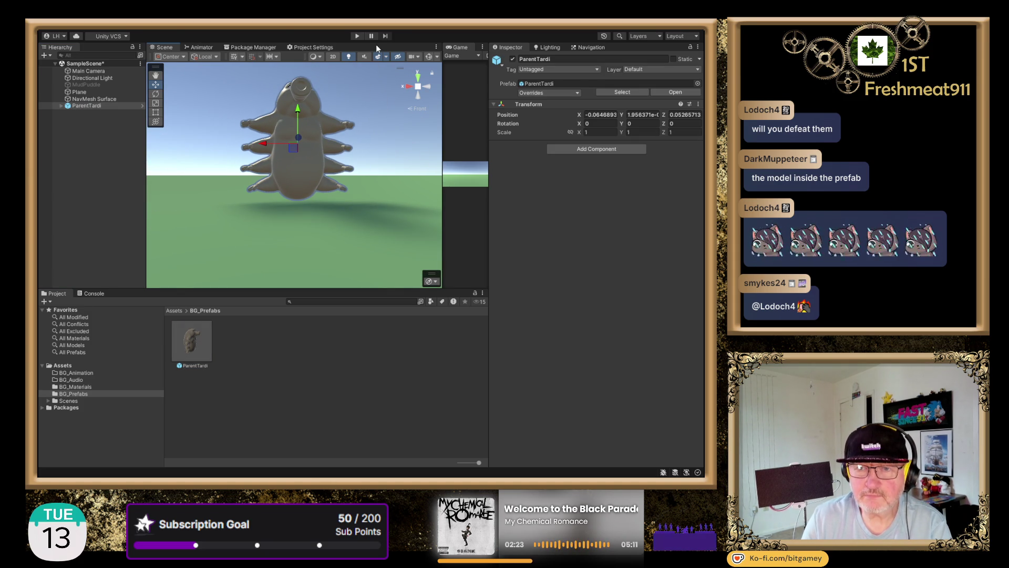
Toggle Play mode to play-test the tardigrade on the NavMesh surface.
click(356, 36)
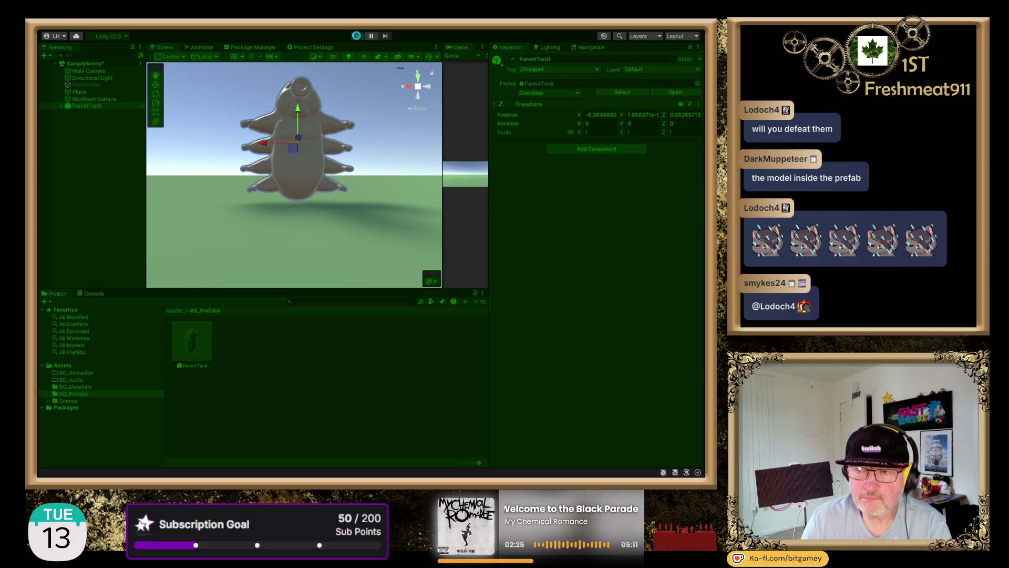
click(356, 36)
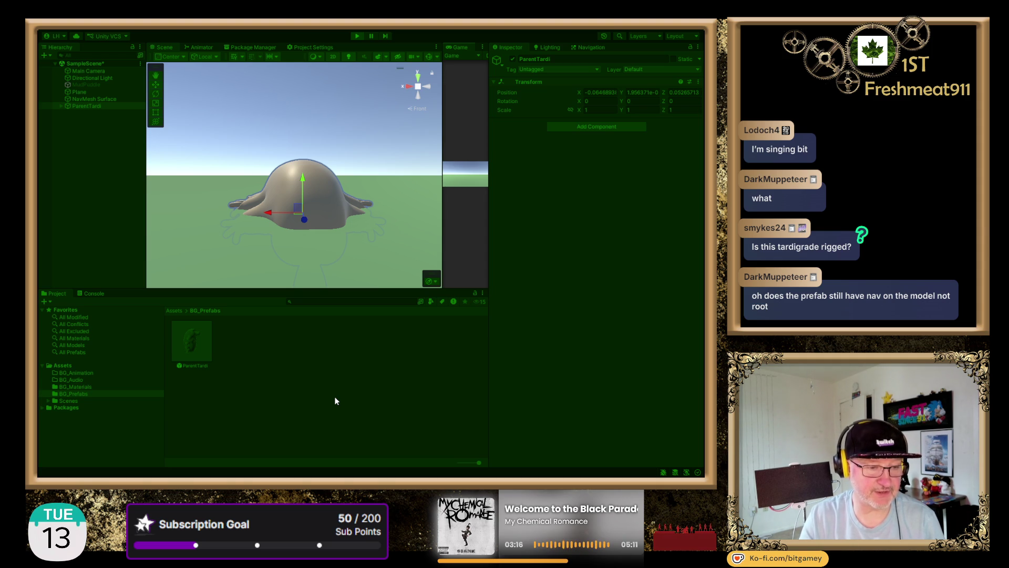
Exit Play mode and remove the Nav Mesh Agent component from the Tardigrade child.
click(356, 37)
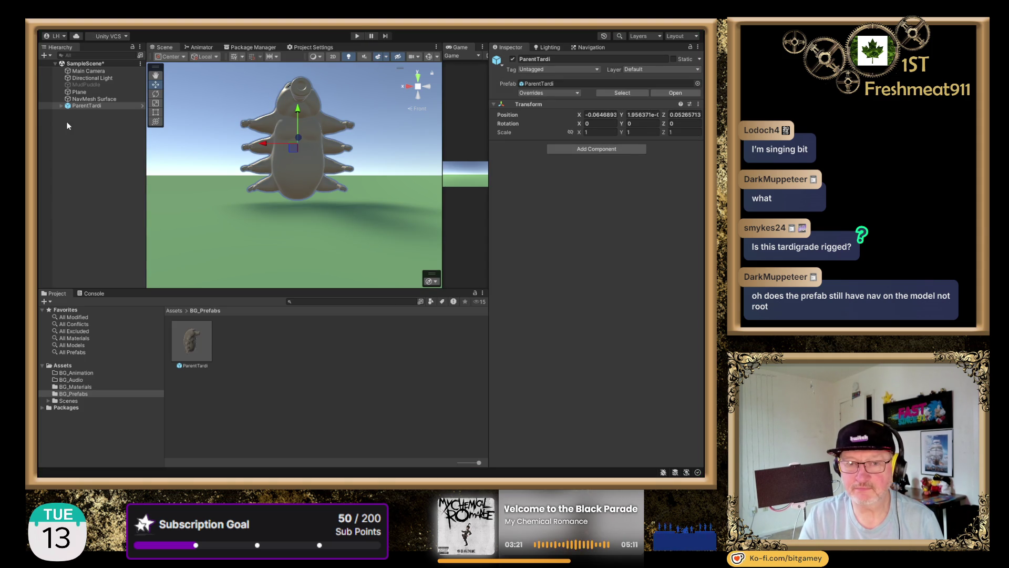
click(61, 106)
click(88, 113)
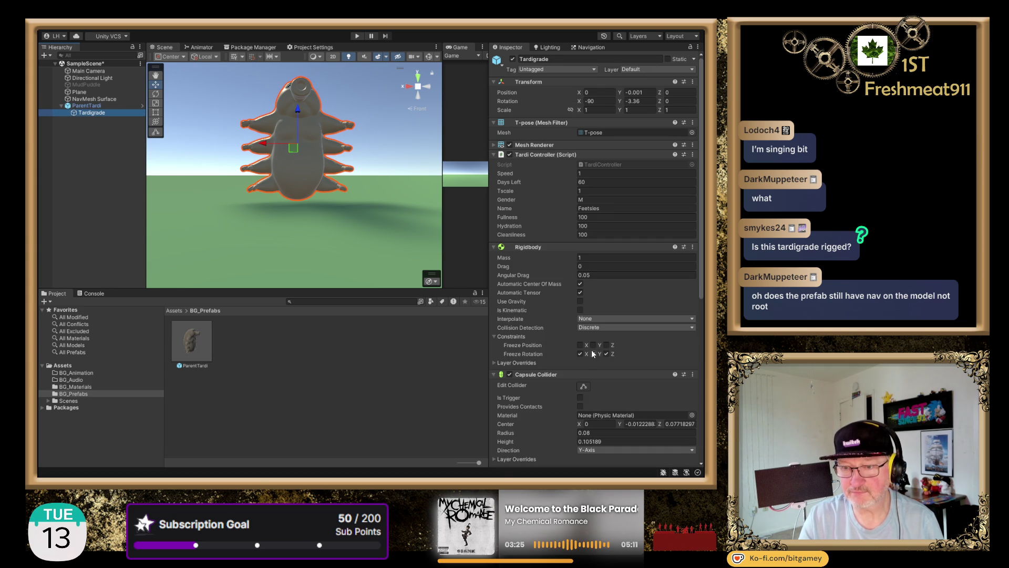
scroll(591, 349, down, 5)
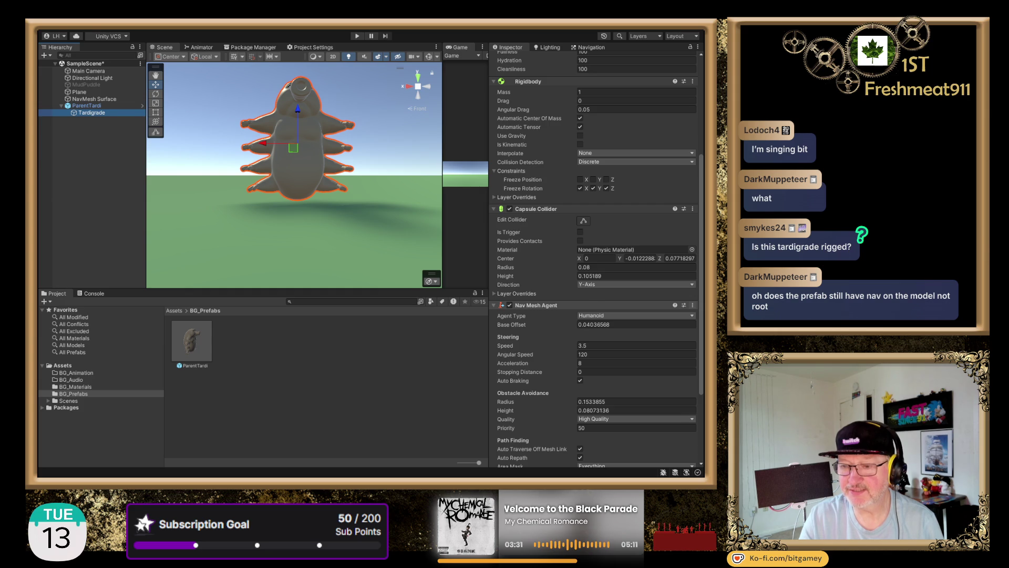
click(649, 320)
Add a Nav Mesh Agent to the ParentTardi root, then delete that instance from the scene.
click(82, 107)
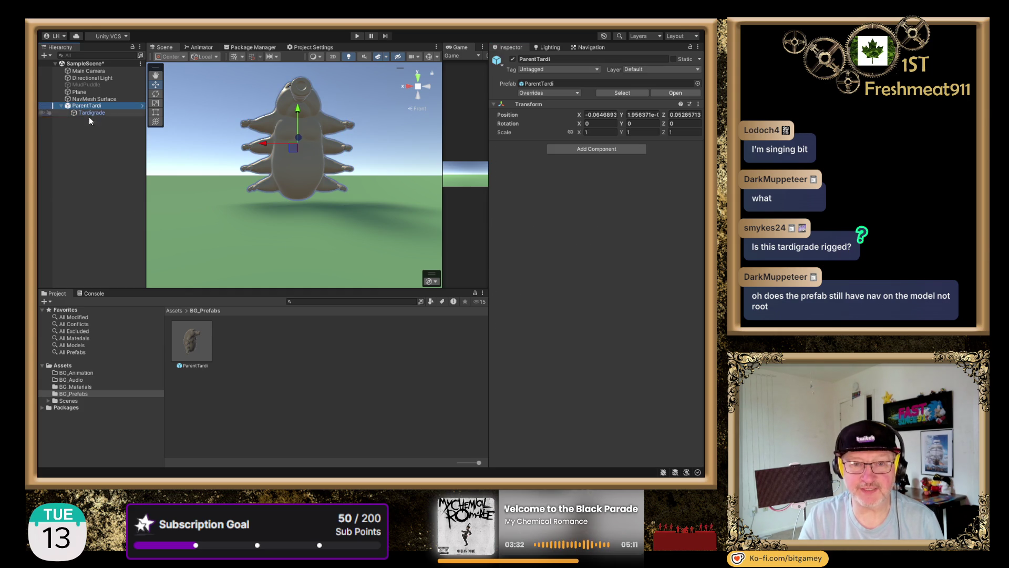
click(598, 151)
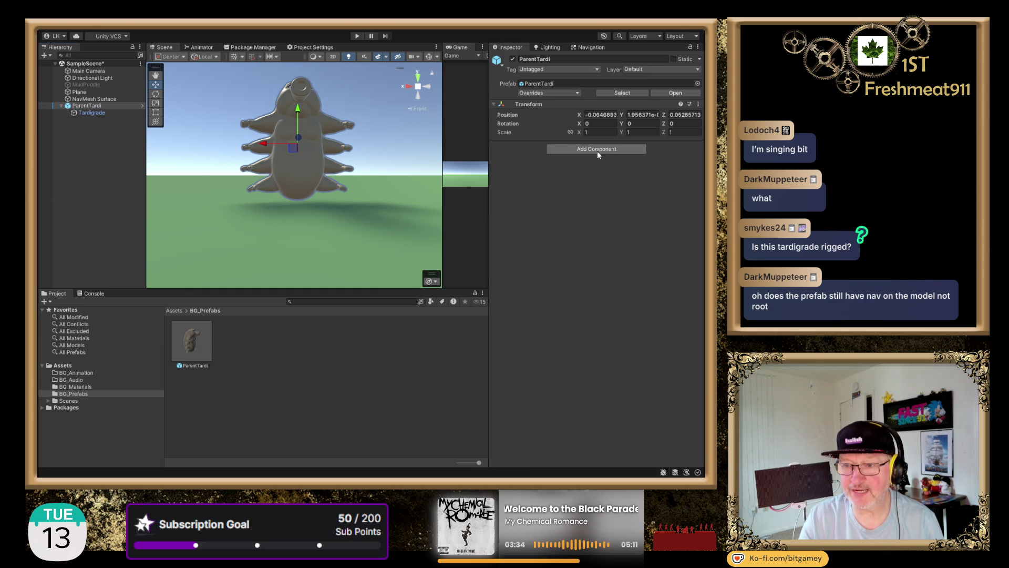
click(589, 182)
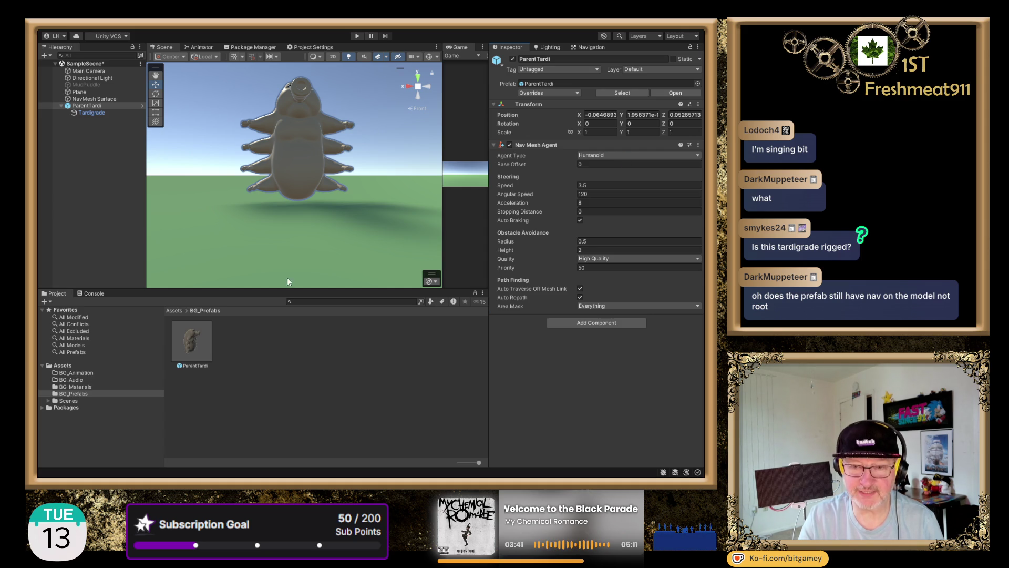
click(93, 107)
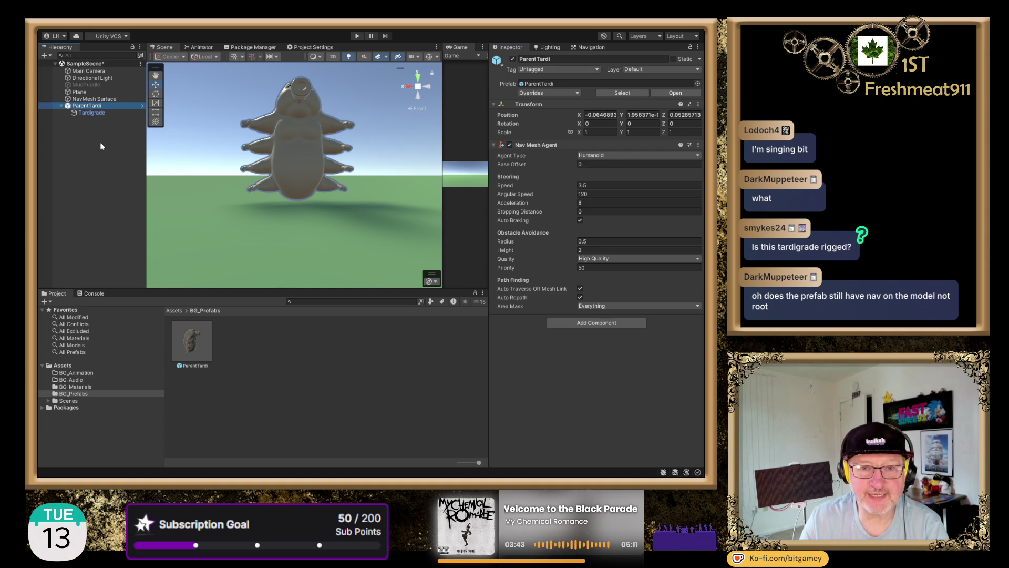
key(Delete)
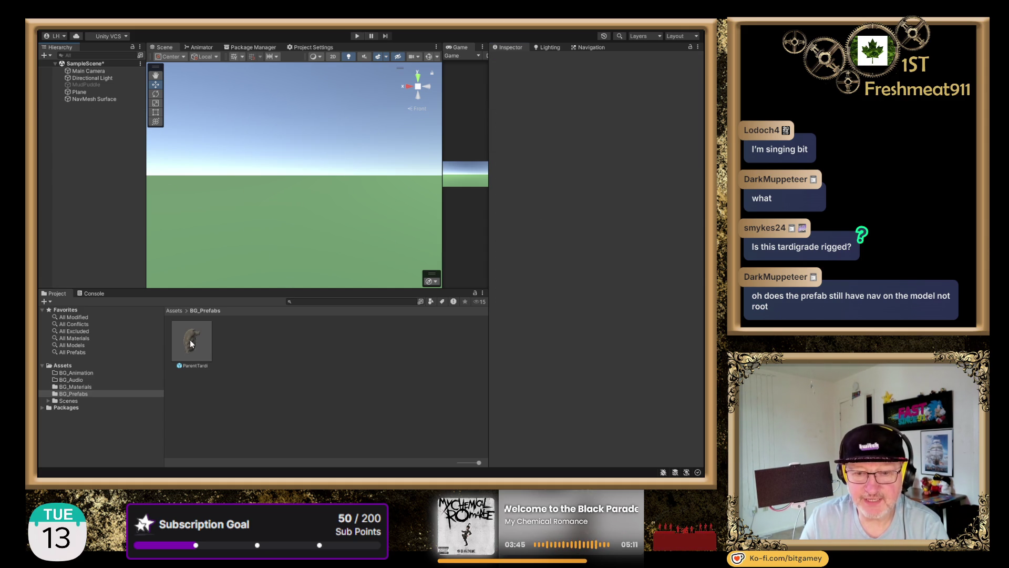
Place a new ParentTardi instance in the scene, run the play-test twice, and select NavMesh Surface.
mouse_move(190, 344)
mouse_down()
mouse_move(271, 273)
mouse_move(300, 192)
mouse_up()
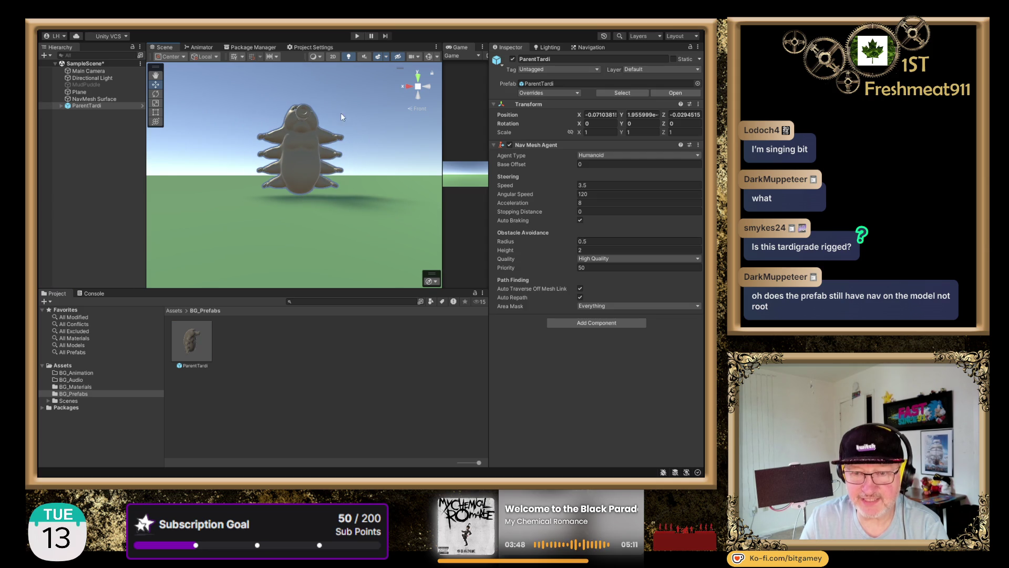
click(358, 37)
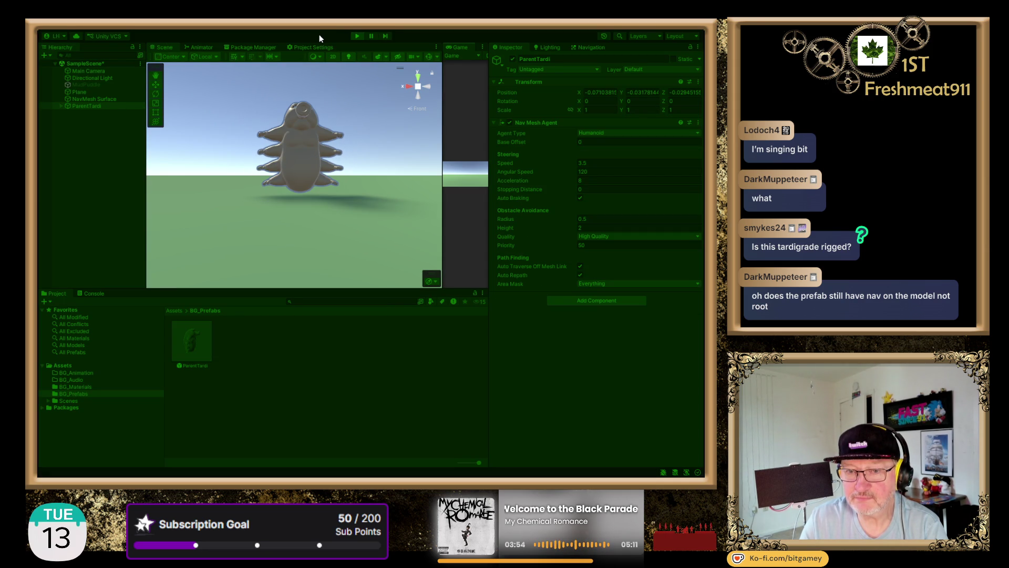
click(357, 36)
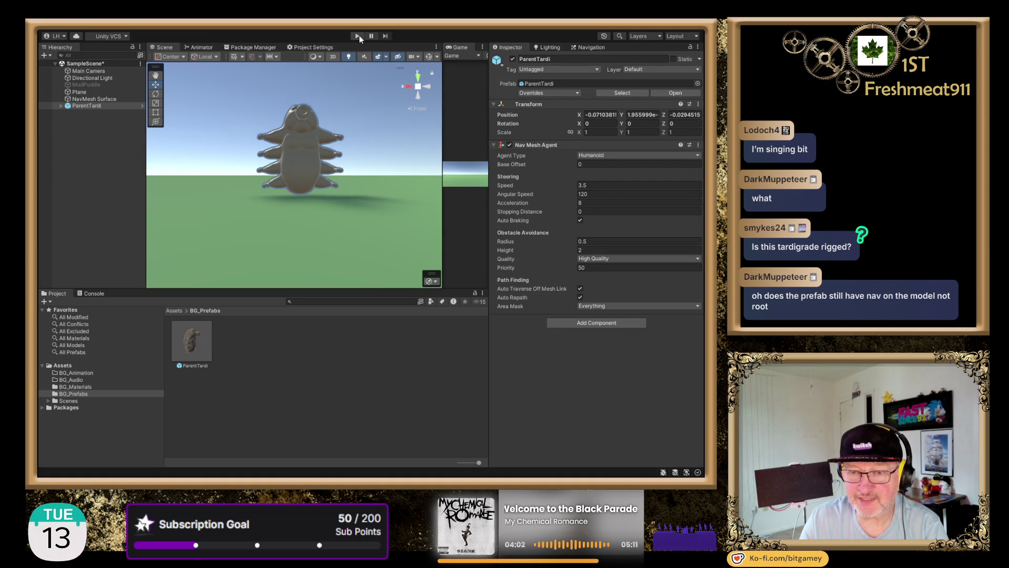
click(359, 36)
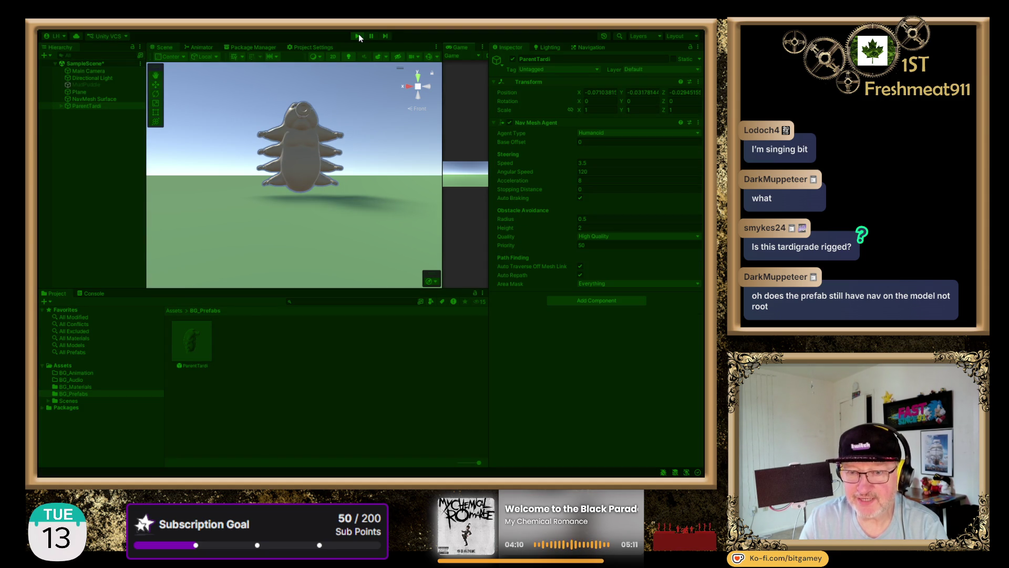
click(105, 98)
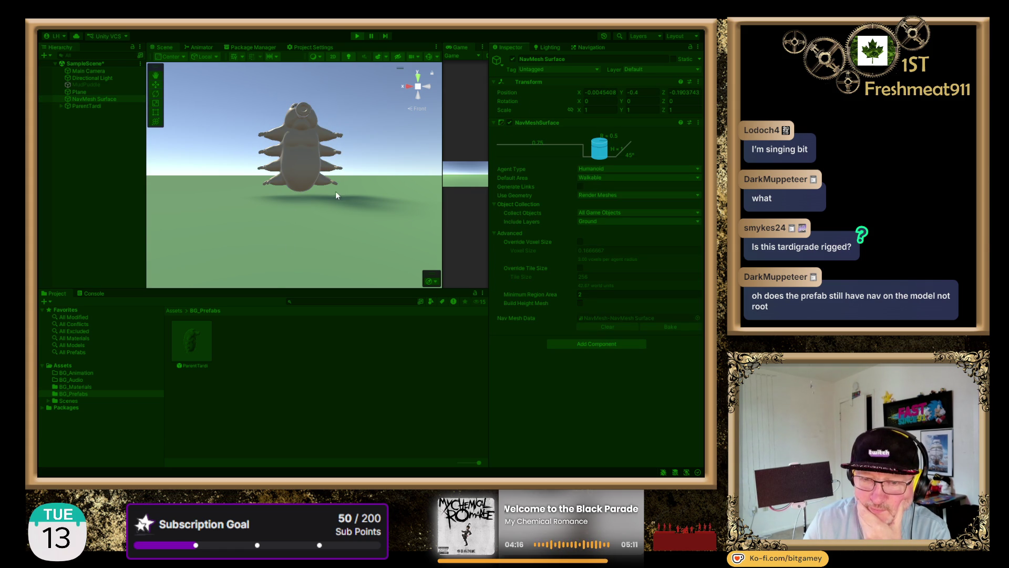
Raise the NavMesh Surface slightly, stop play mode, and open the NavMesh visualisation overlay.
scroll(336, 191, down, 3)
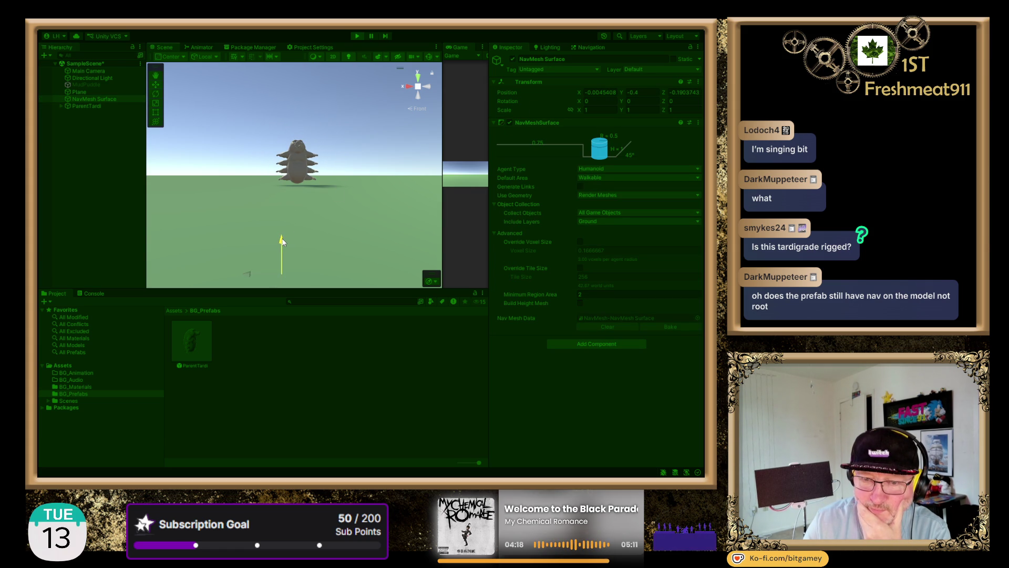
mouse_move(282, 238)
mouse_down()
mouse_move(302, 226)
mouse_move(304, 246)
mouse_move(303, 238)
mouse_up()
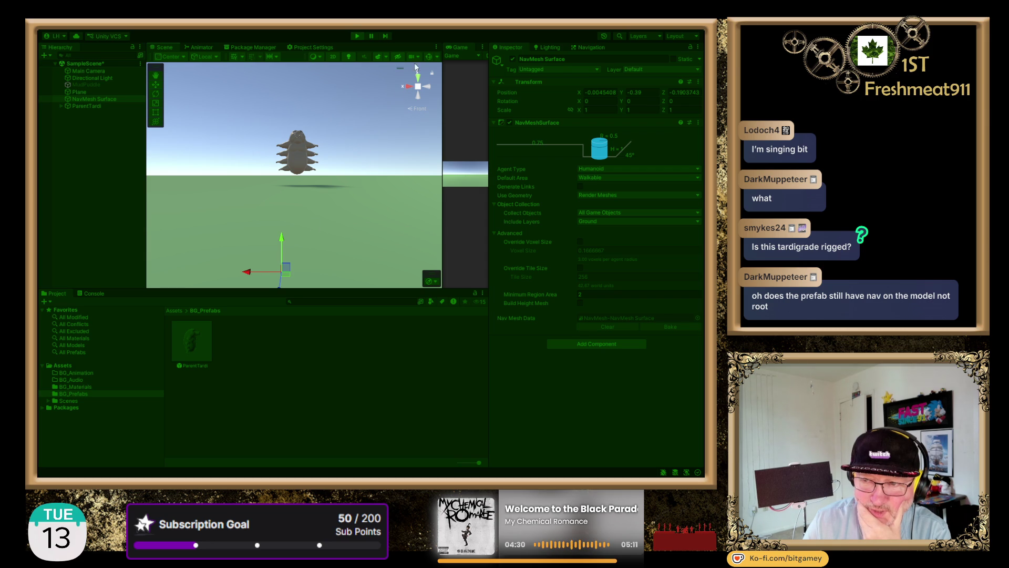
click(357, 34)
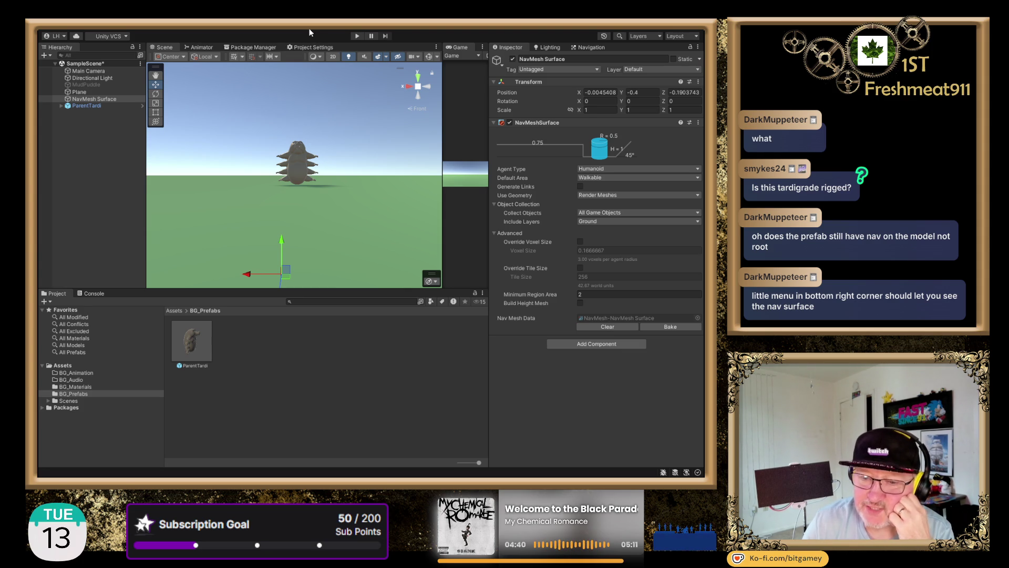
click(434, 283)
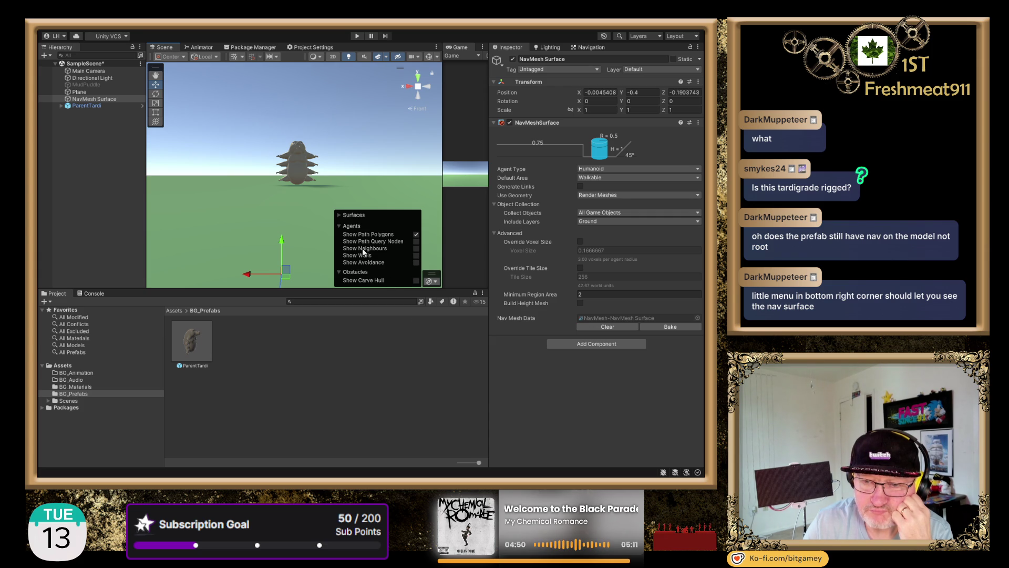
Enable Show NavMesh under Surfaces in the overlay and start another play-test.
click(338, 214)
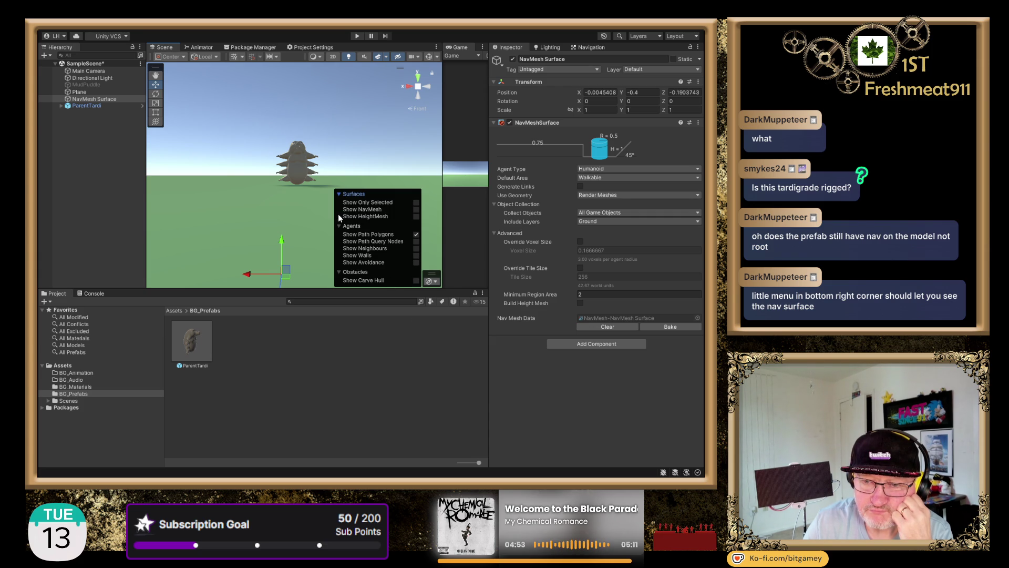
click(416, 210)
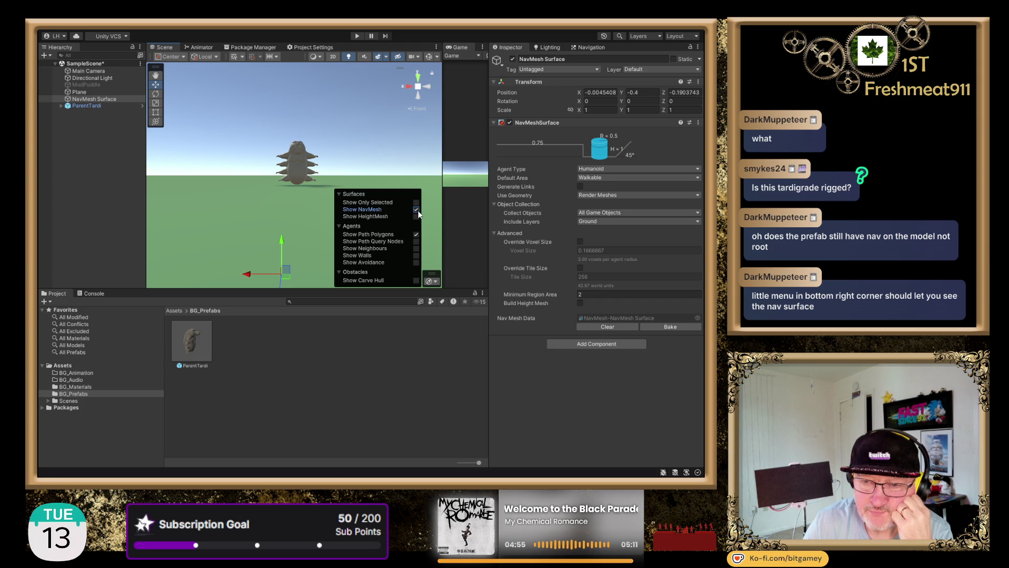
click(357, 35)
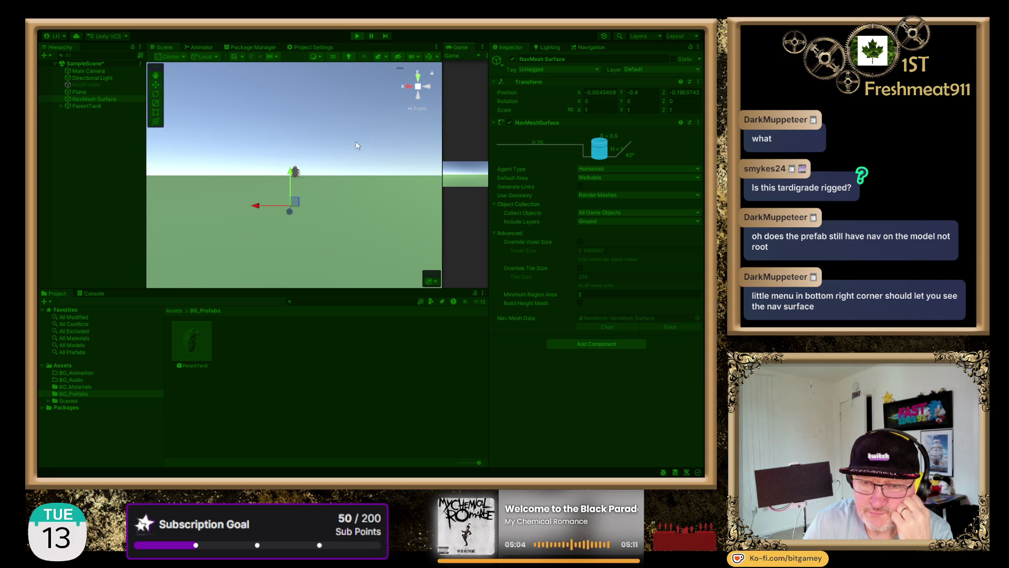
Frame the tardigrade, show the Navigation agent settings, lift the tardigrade, and stop the play-test.
mouse_move(341, 161)
mouse_down()
mouse_move(340, 185)
mouse_move(311, 189)
mouse_move(338, 201)
mouse_move(349, 129)
mouse_move(334, 174)
mouse_up()
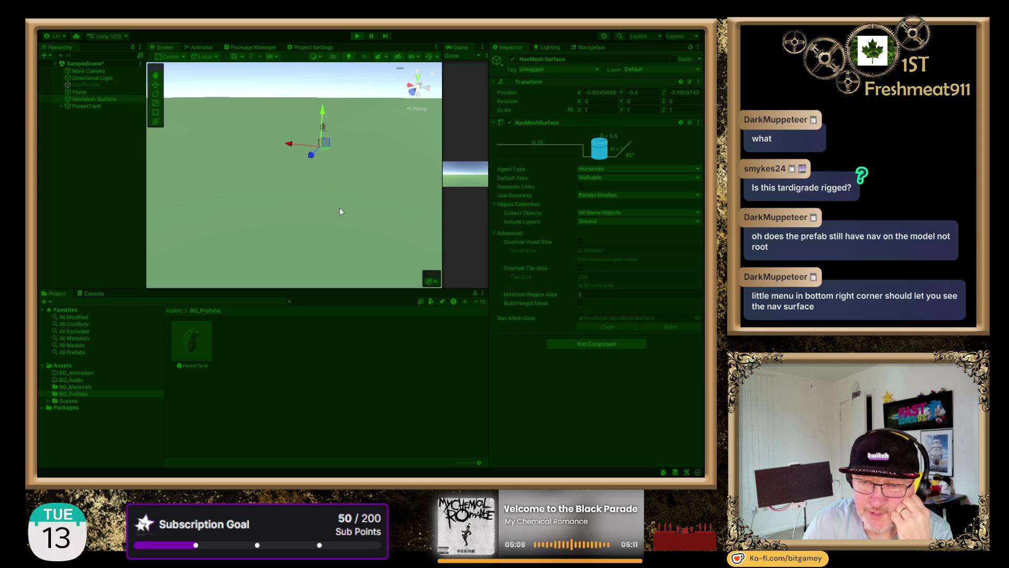
key(f)
click(583, 46)
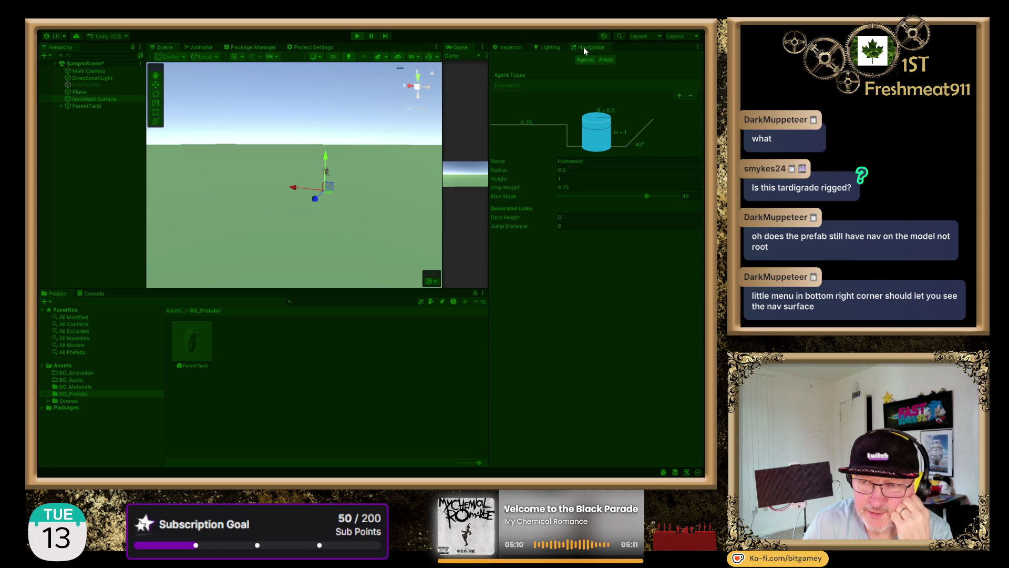
mouse_move(315, 198)
mouse_down()
mouse_move(325, 144)
mouse_move(324, 175)
mouse_move(217, 169)
mouse_move(347, 188)
mouse_up()
scroll(343, 199, up, 5)
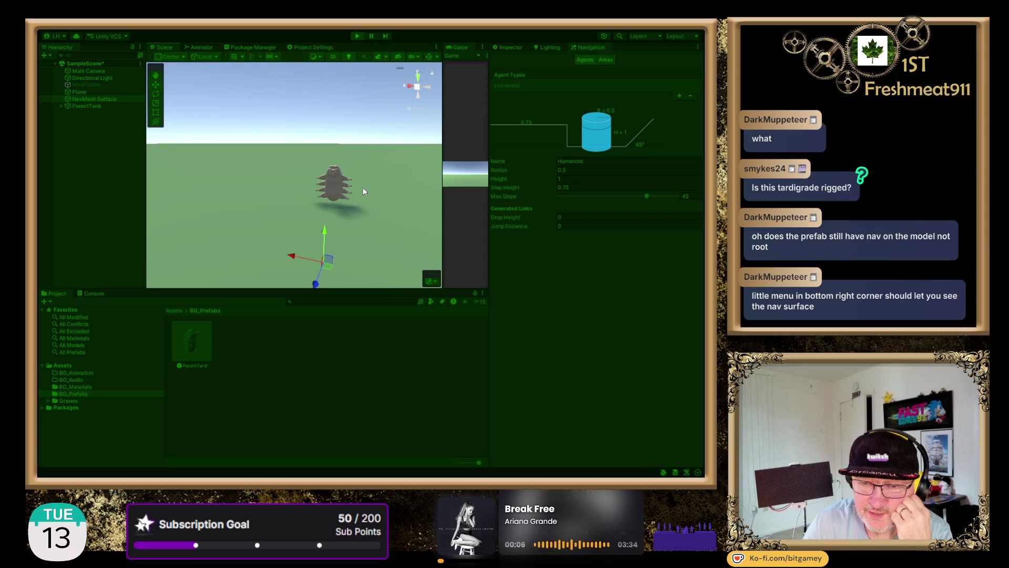
scroll(373, 232, down, 3)
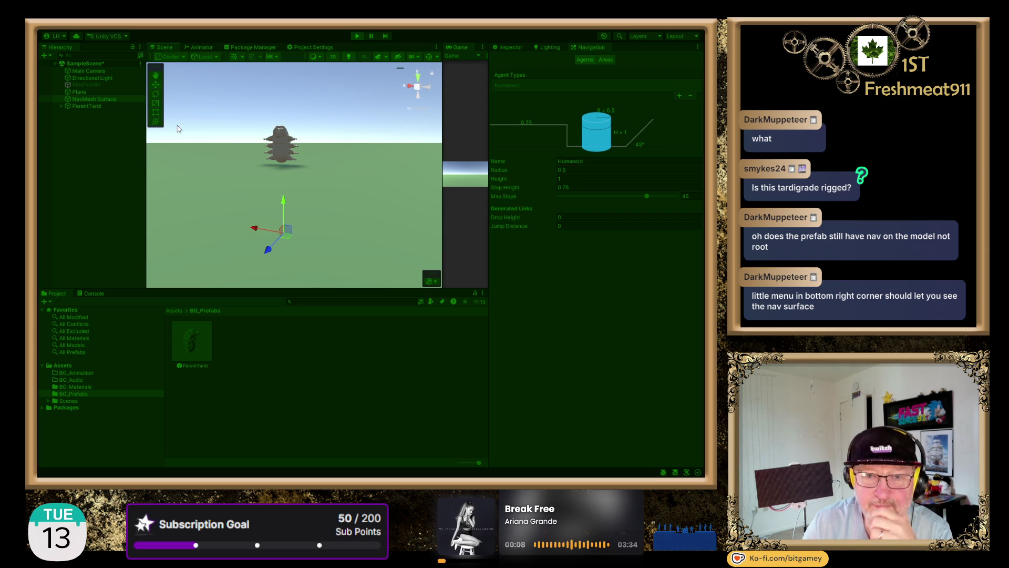
mouse_move(283, 212)
mouse_down()
mouse_move(308, 68)
mouse_move(327, 253)
mouse_move(327, 203)
mouse_move(331, 245)
mouse_up()
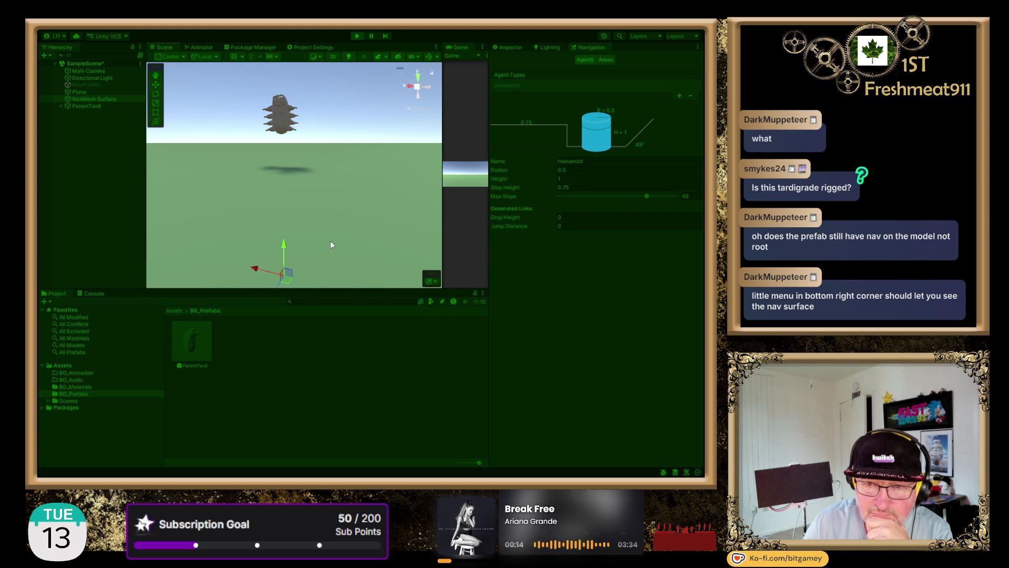
click(358, 35)
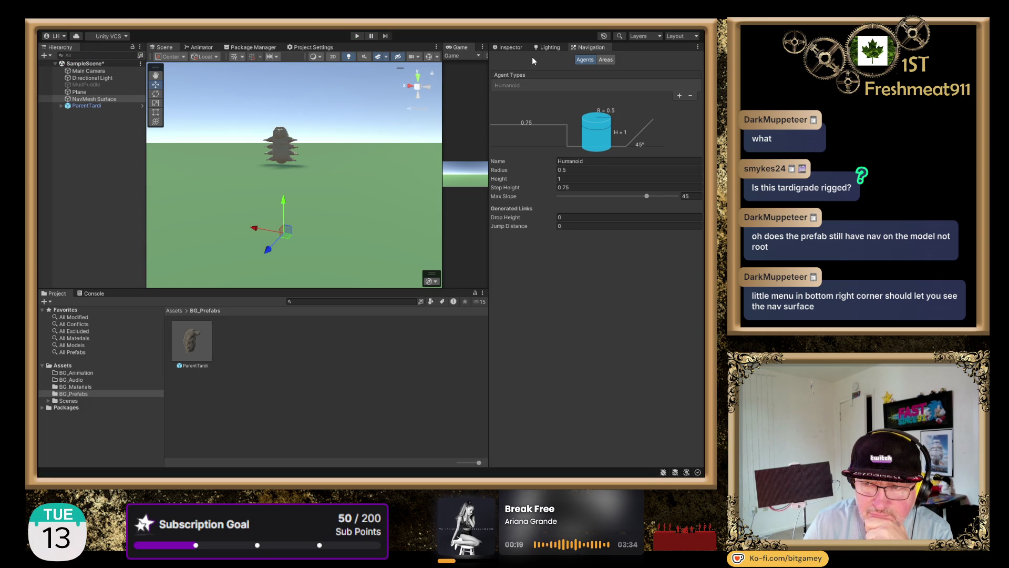
Check the Navigation Areas and Agents pages, then select the Plane and view its Inspector properties.
click(606, 60)
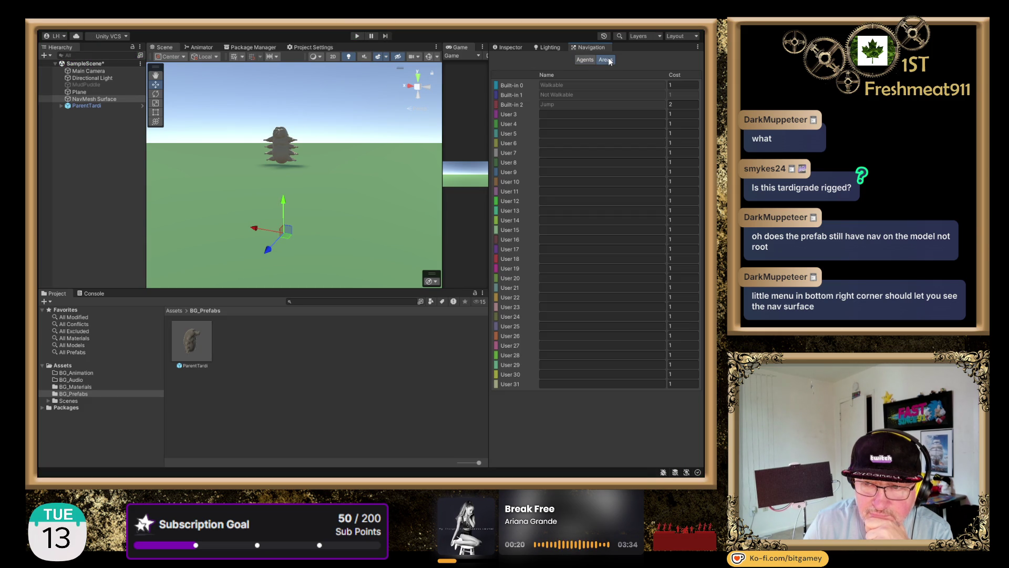
click(580, 59)
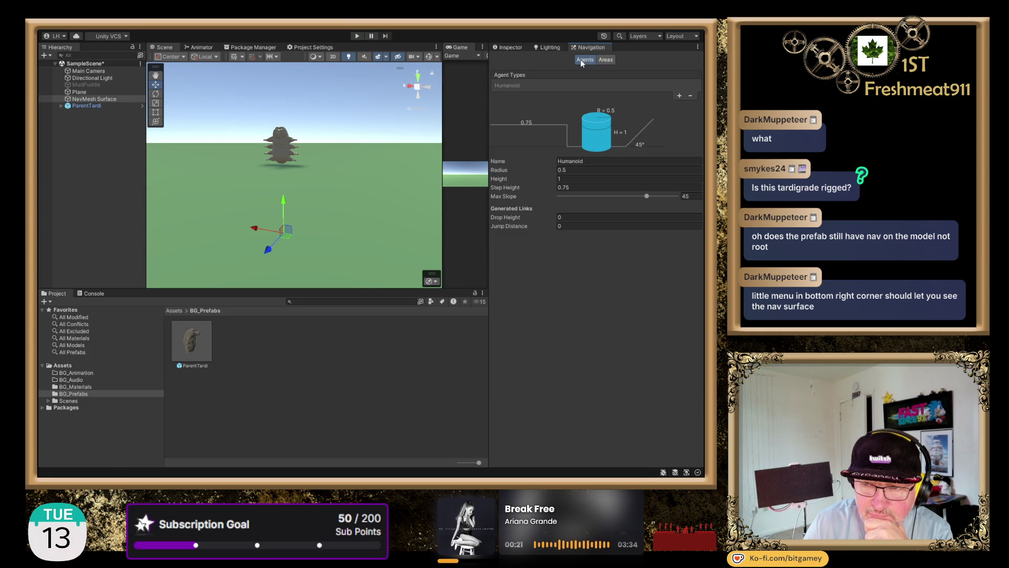
click(91, 100)
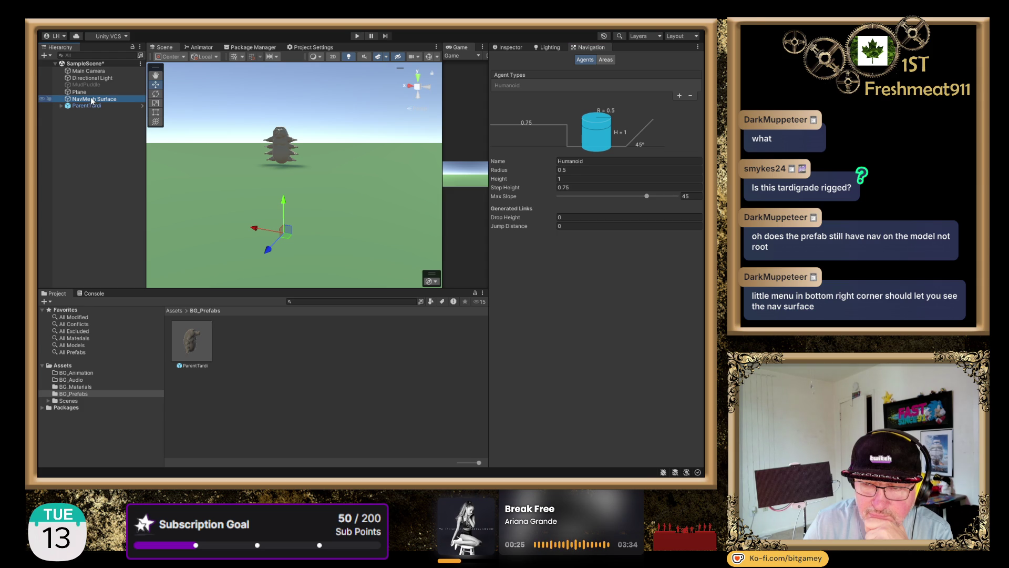
click(88, 94)
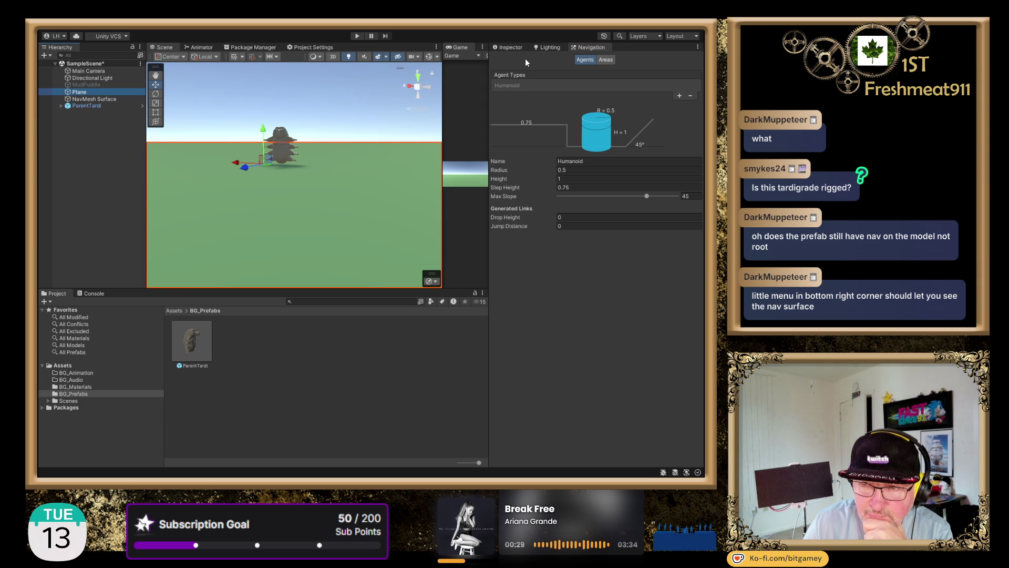
click(514, 47)
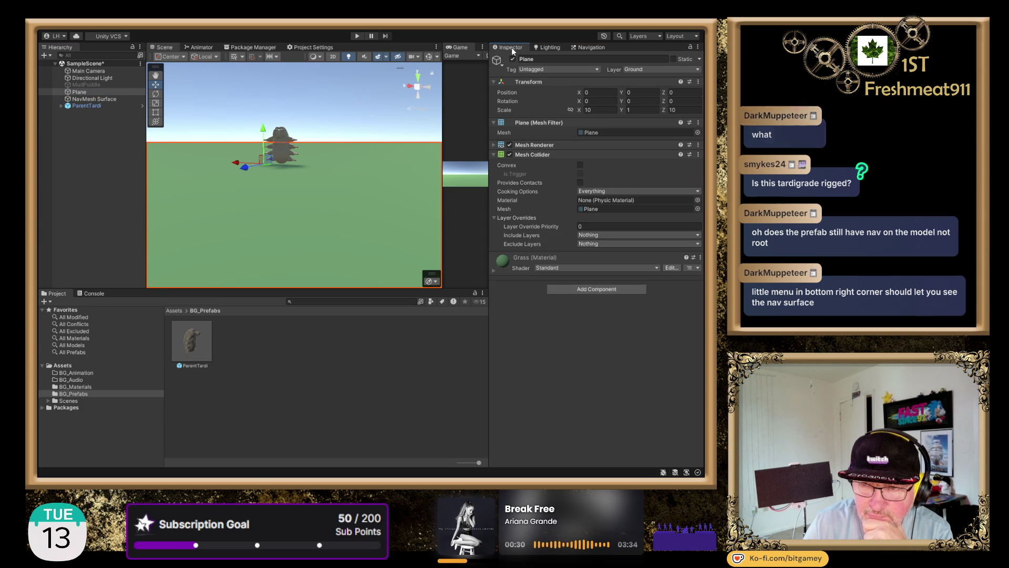
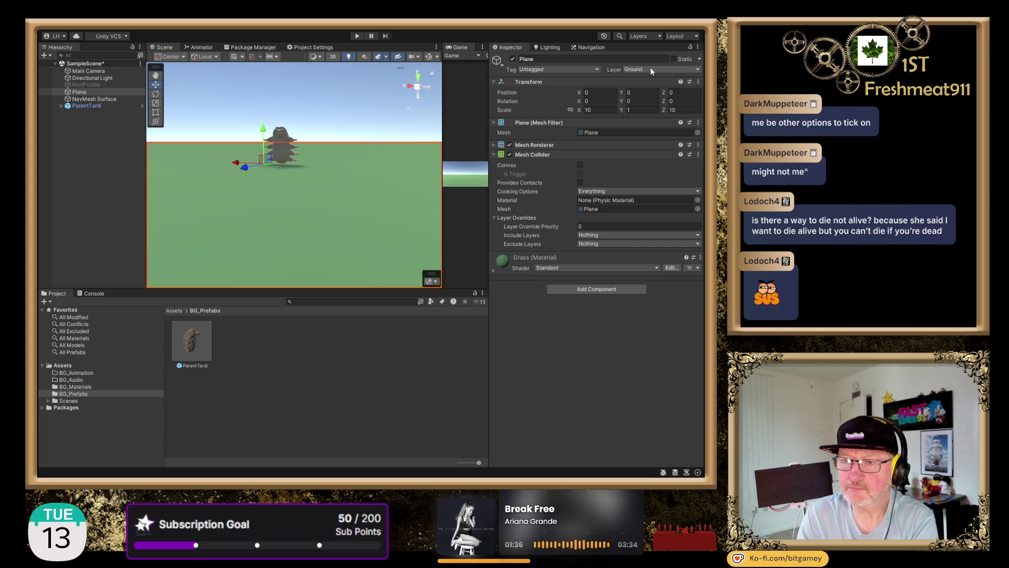
Mark the ground Plane as Static and review the Navigation Agents and Areas settings.
click(674, 59)
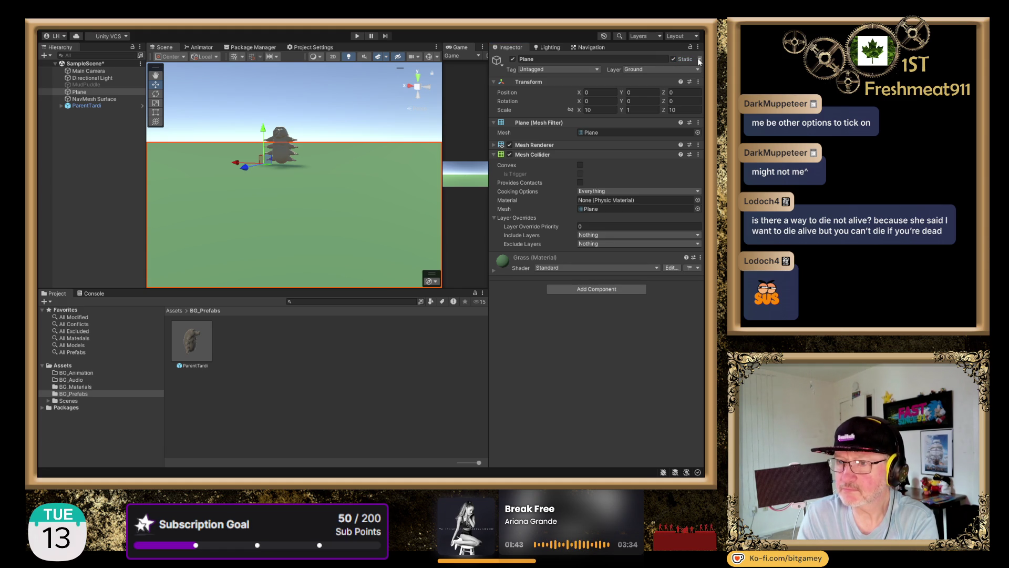
click(589, 47)
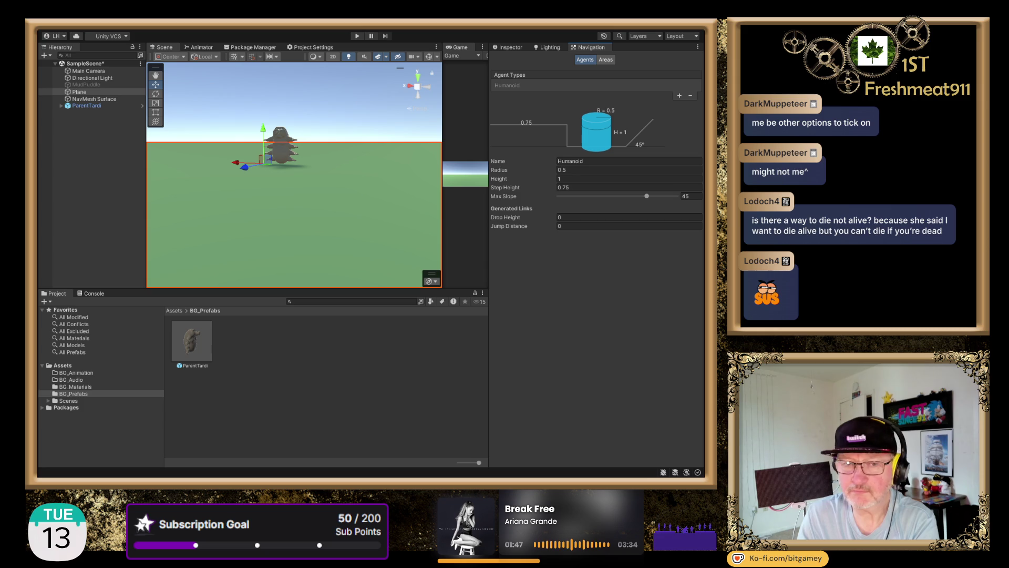
click(90, 106)
click(111, 100)
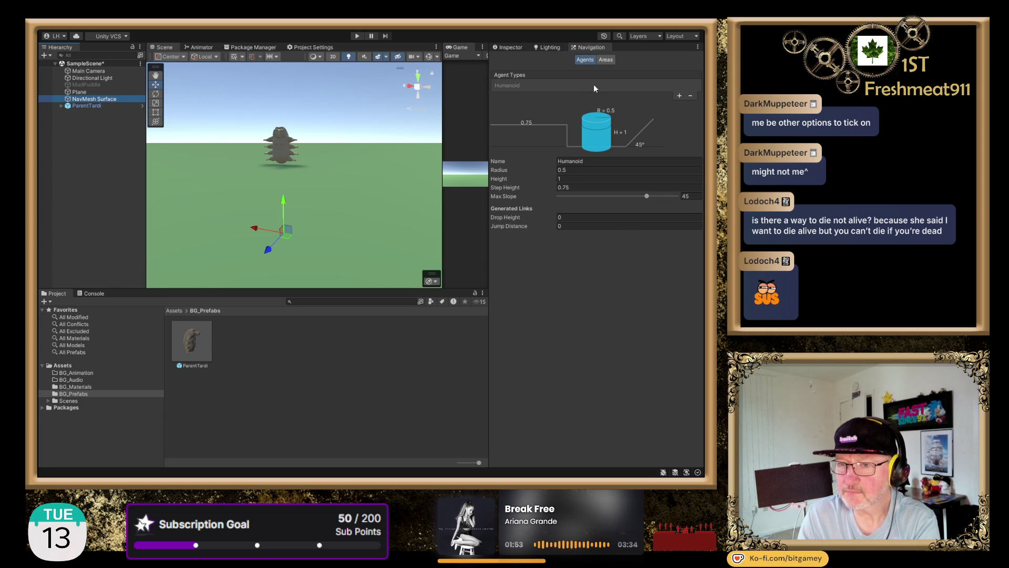
click(607, 60)
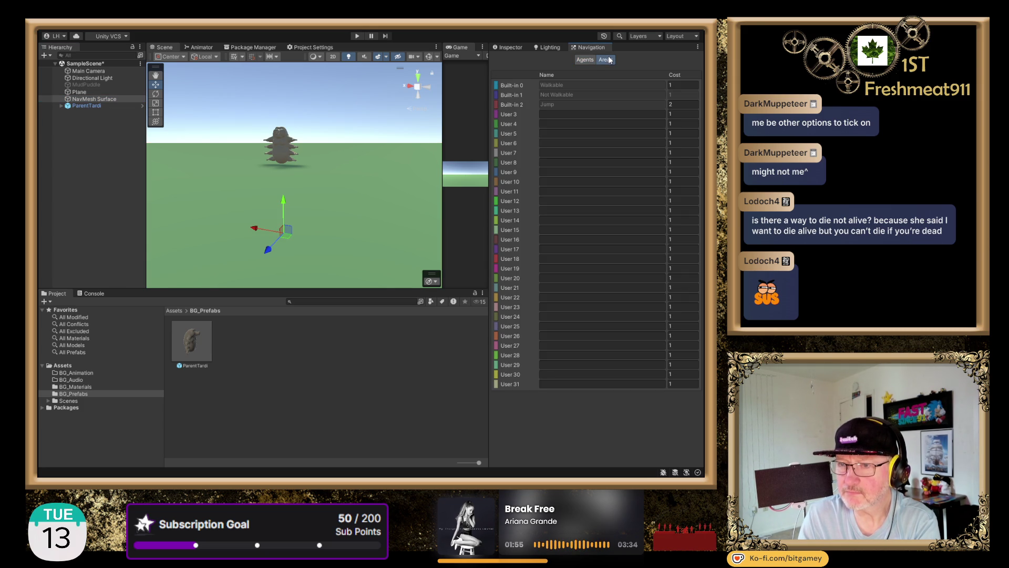
Look through the Lighting Scene and Environment settings, then show the NavMesh Surface's Inspector.
click(549, 49)
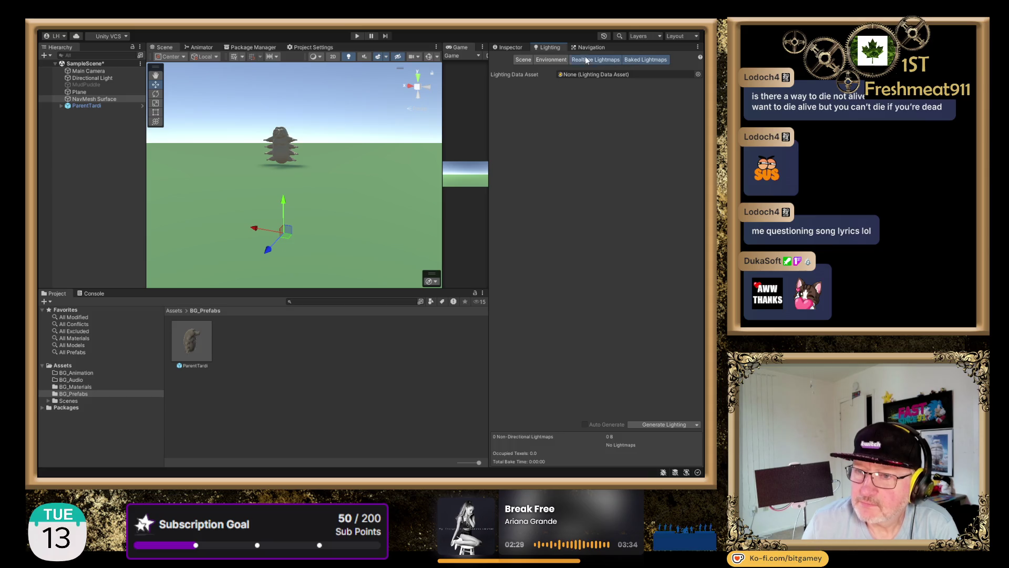
click(552, 59)
click(520, 60)
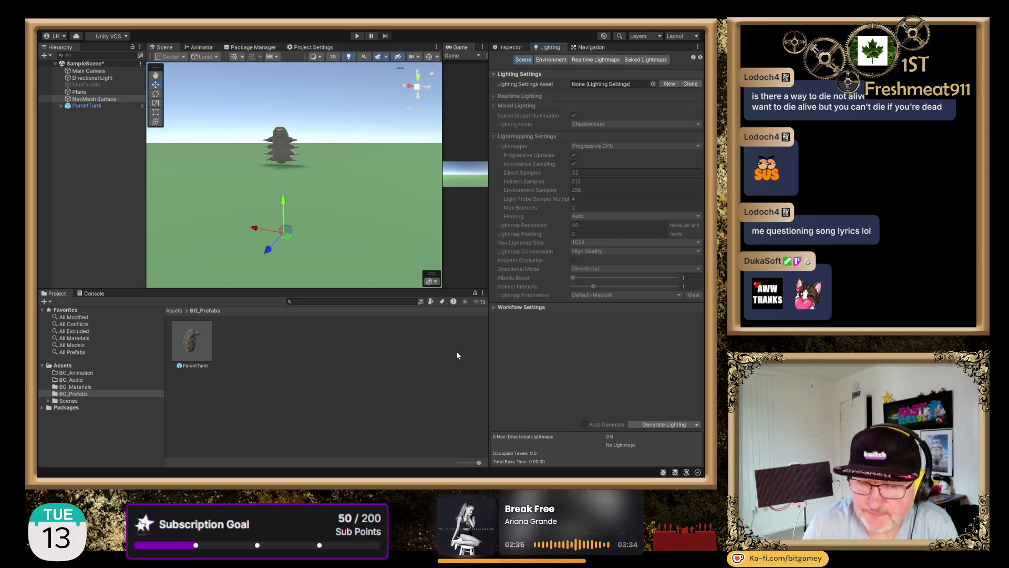
click(589, 47)
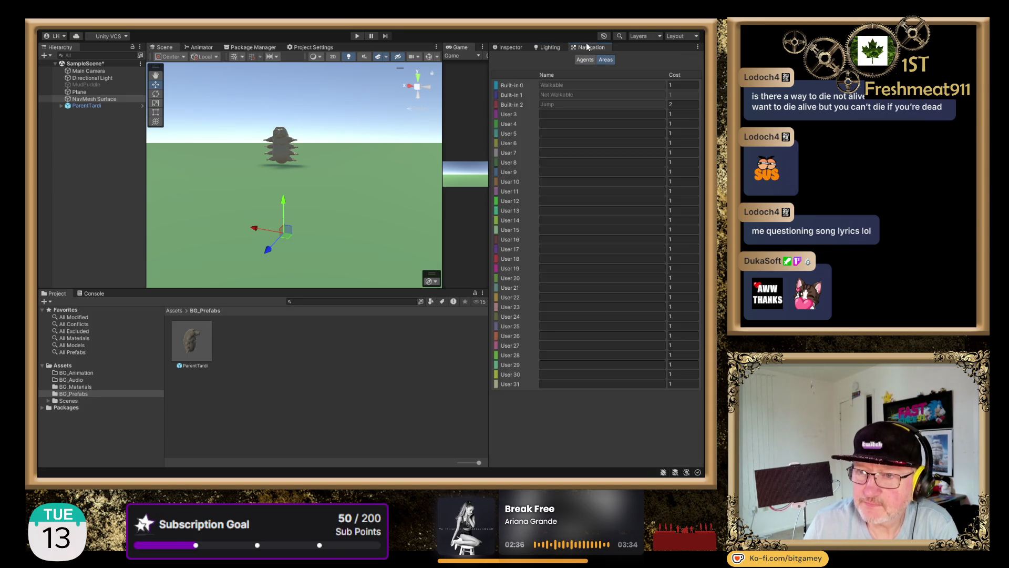
click(514, 47)
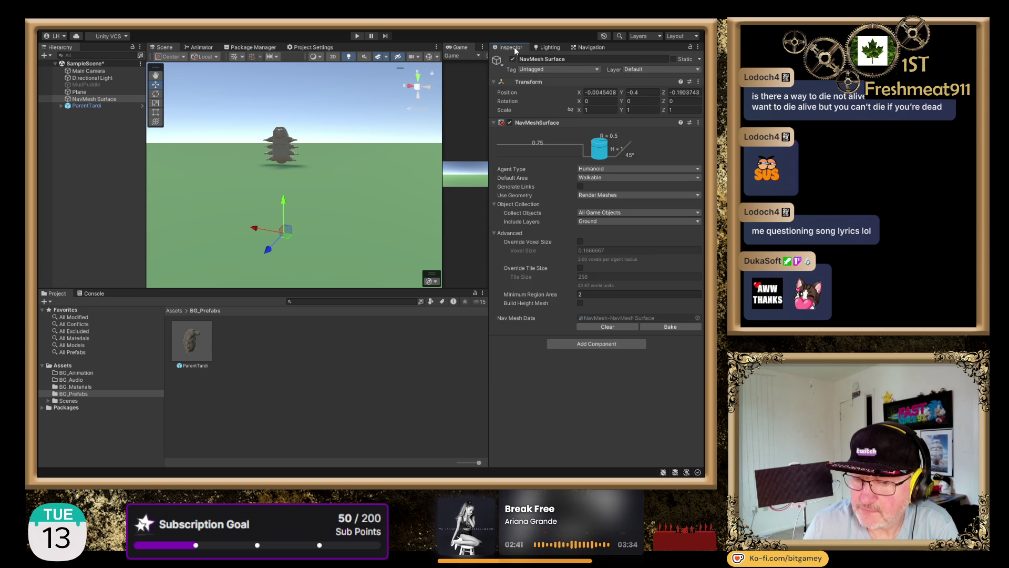
Bake the NavMesh Surface for the ground plane.
click(690, 327)
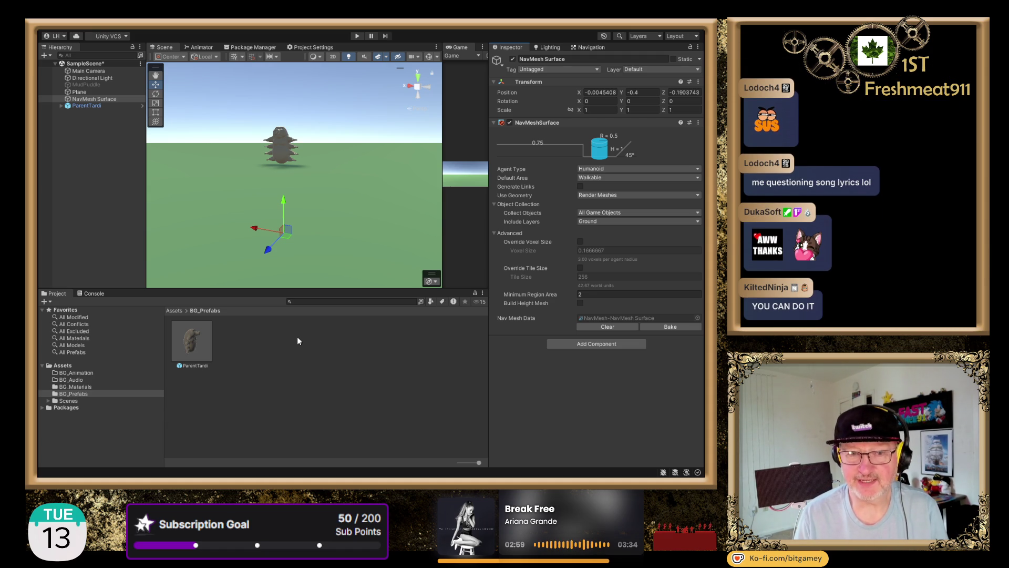
click(99, 99)
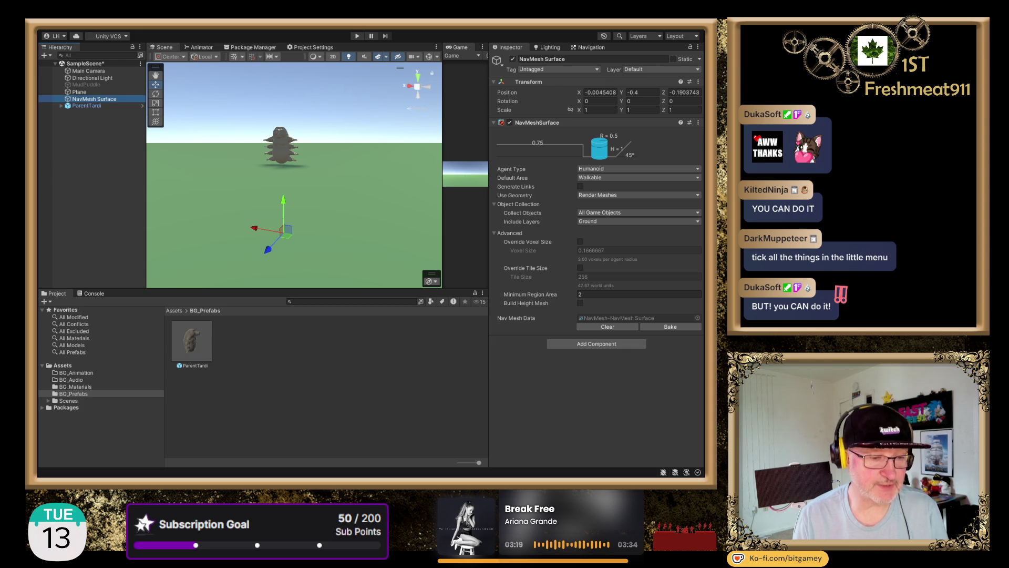
click(430, 282)
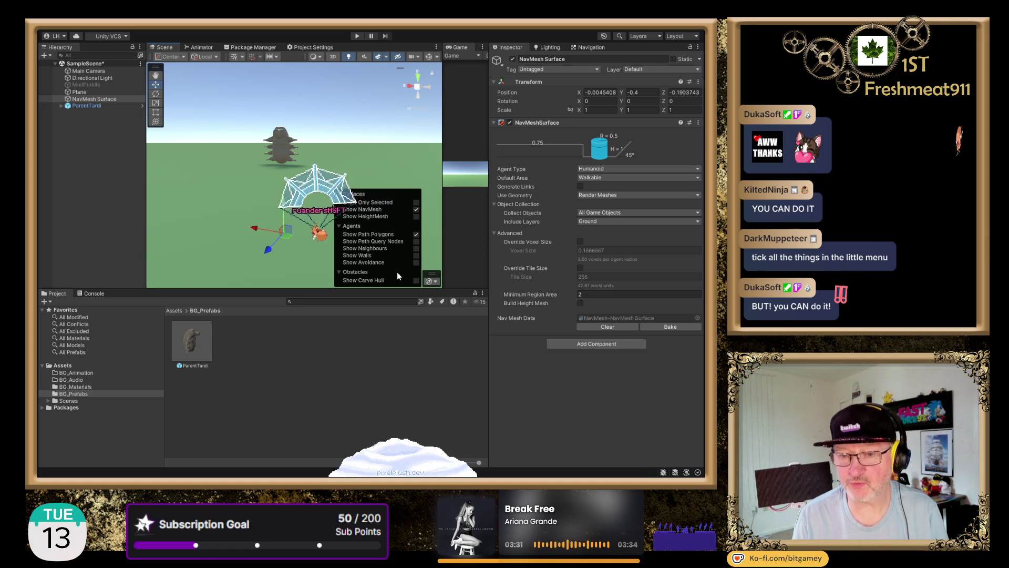
Enable carve hull, avoidance, wall, neighbour, path query node and height mesh navigation displays.
click(416, 280)
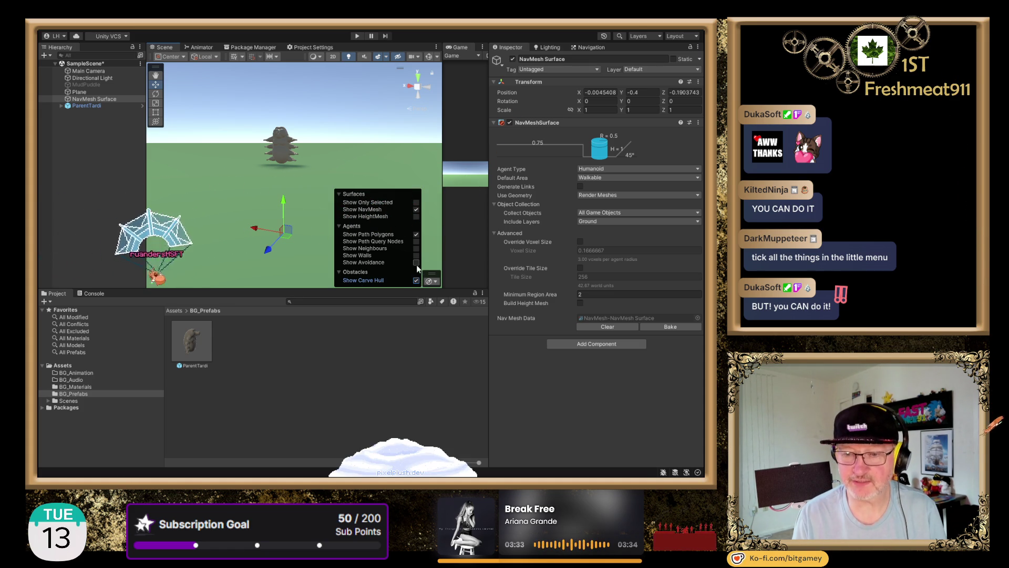
click(416, 262)
click(416, 255)
click(416, 248)
click(416, 241)
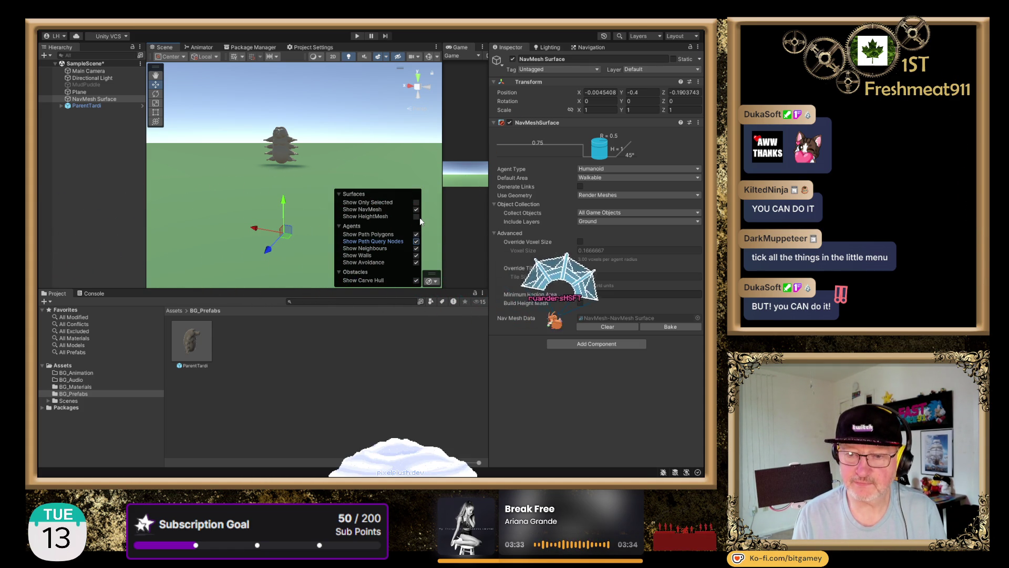
click(417, 216)
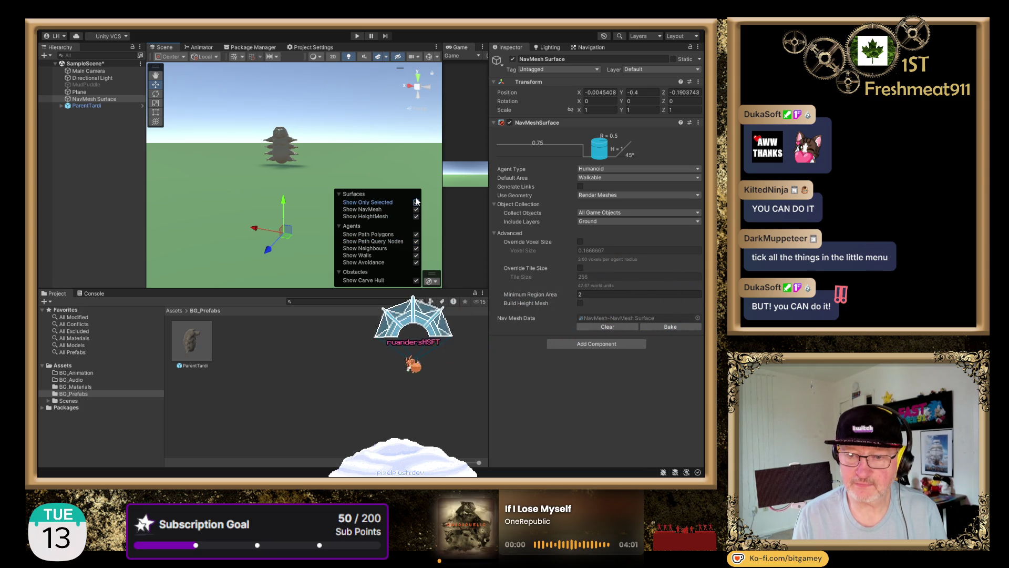
click(349, 337)
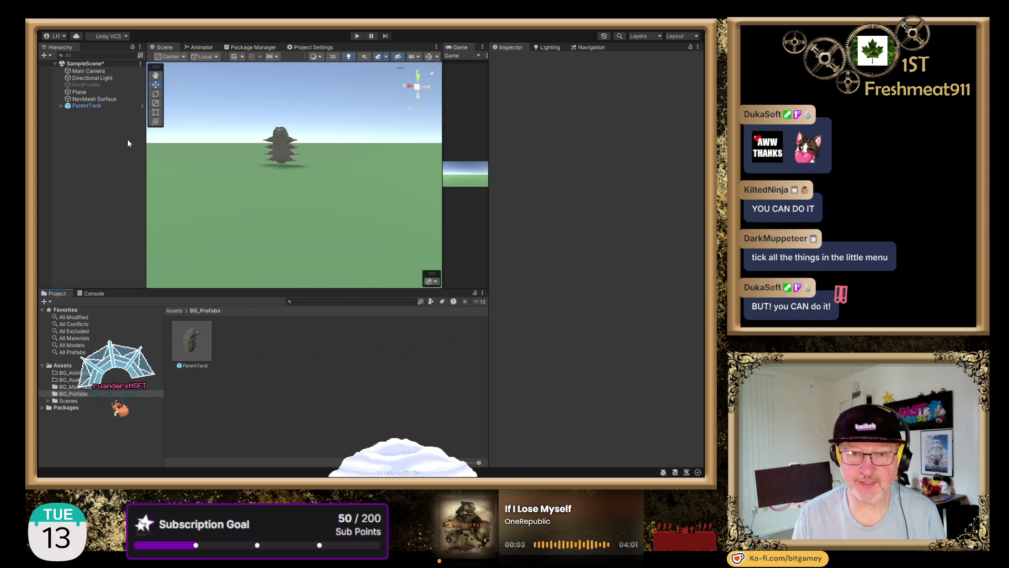
click(105, 99)
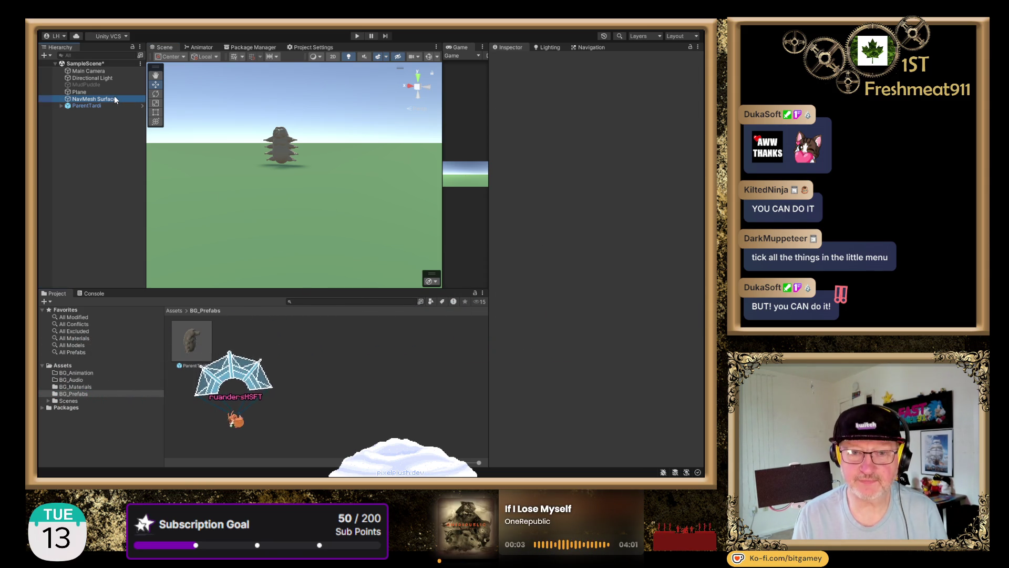
click(590, 49)
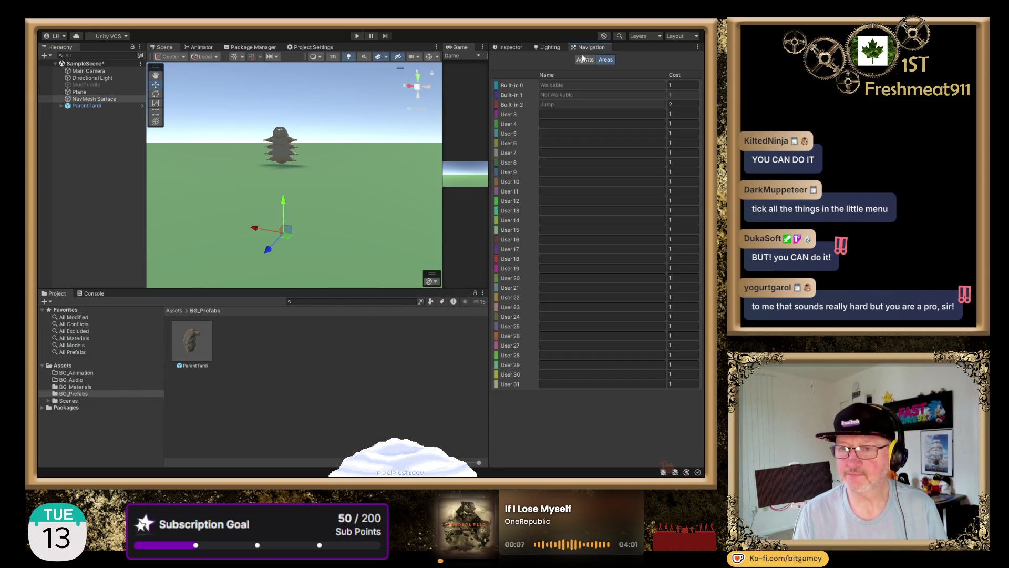
Review the Humanoid agent settings and area costs, then show ParentTardi's Nav Mesh Agent.
click(584, 60)
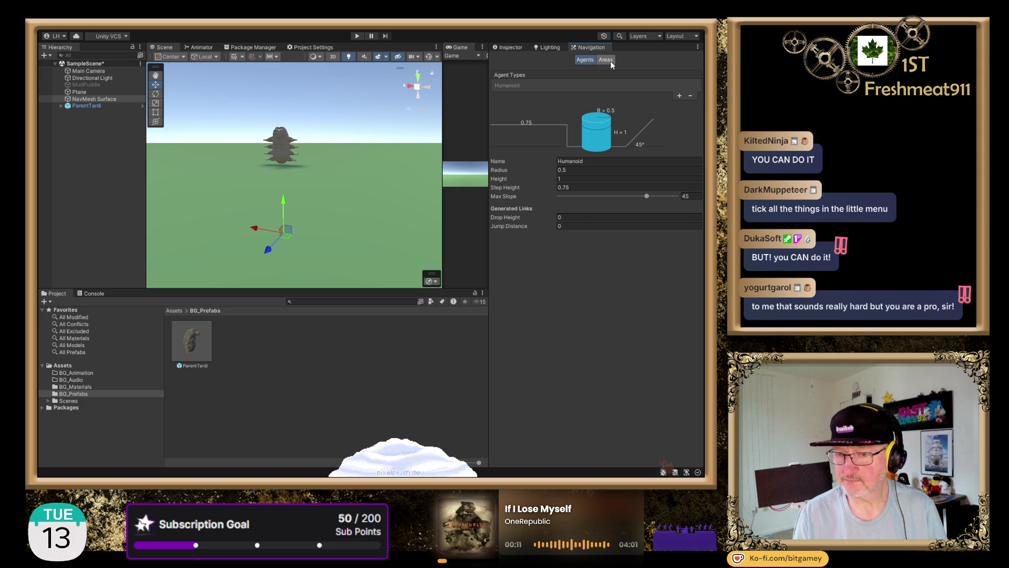
click(610, 61)
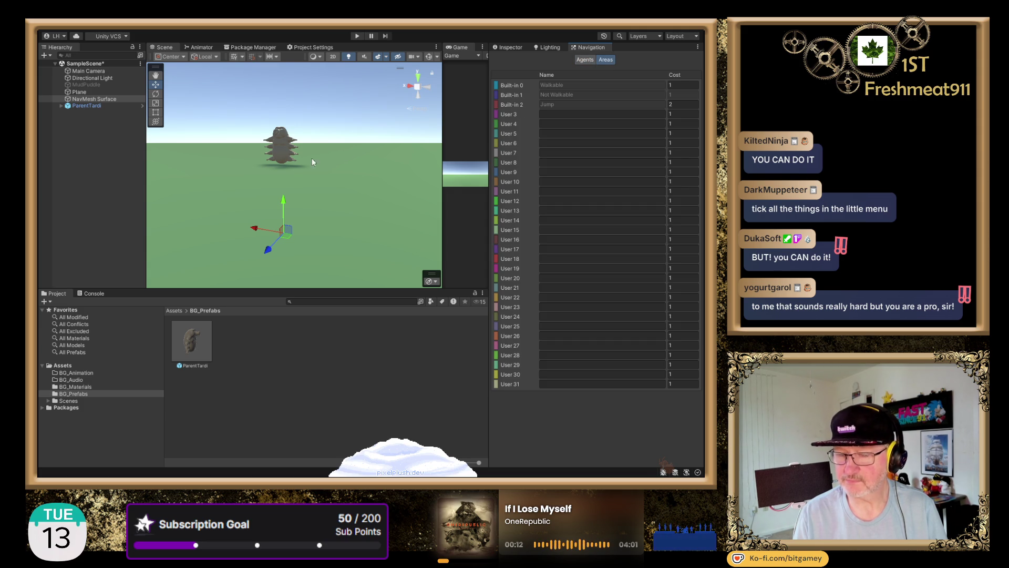
click(94, 107)
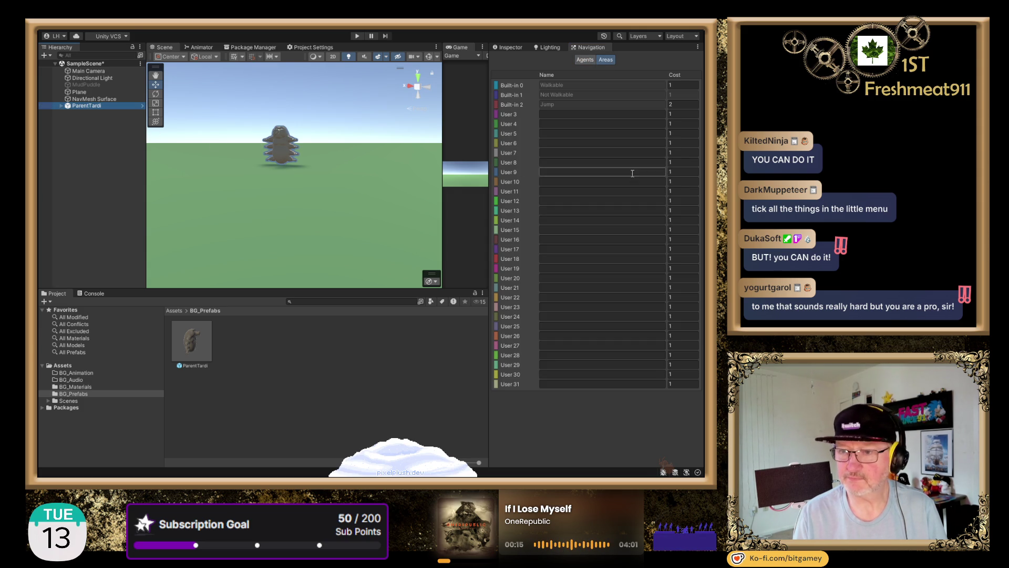
click(505, 47)
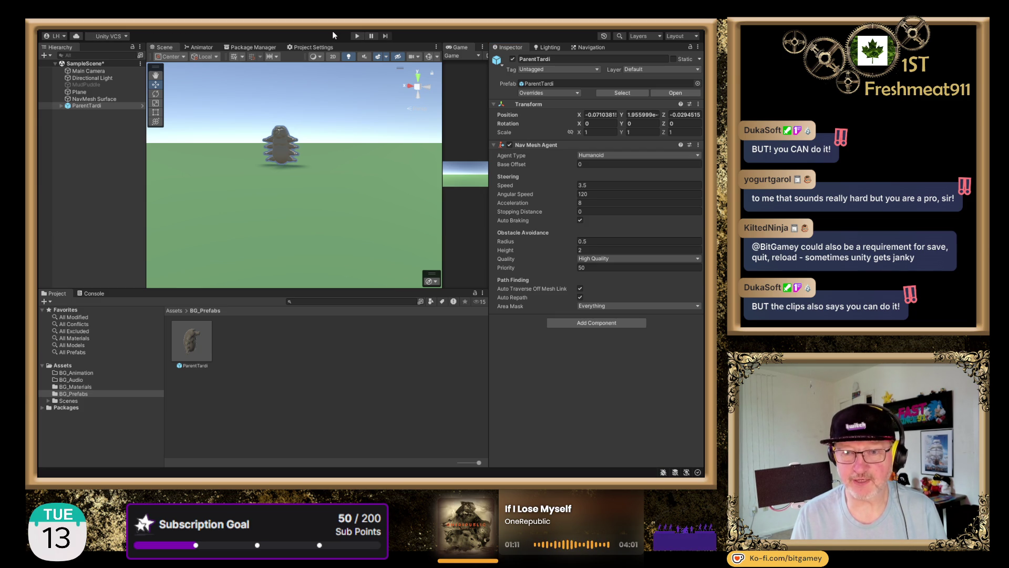
Drag the NavMesh Surface's Y arrow upward to about -0.124, near the tardigrade.
click(116, 105)
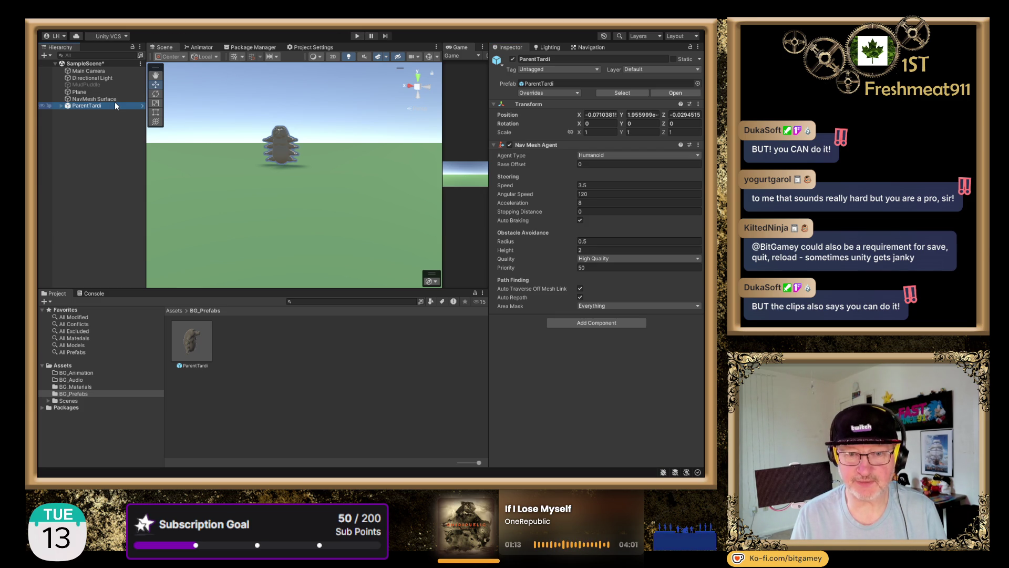
click(114, 100)
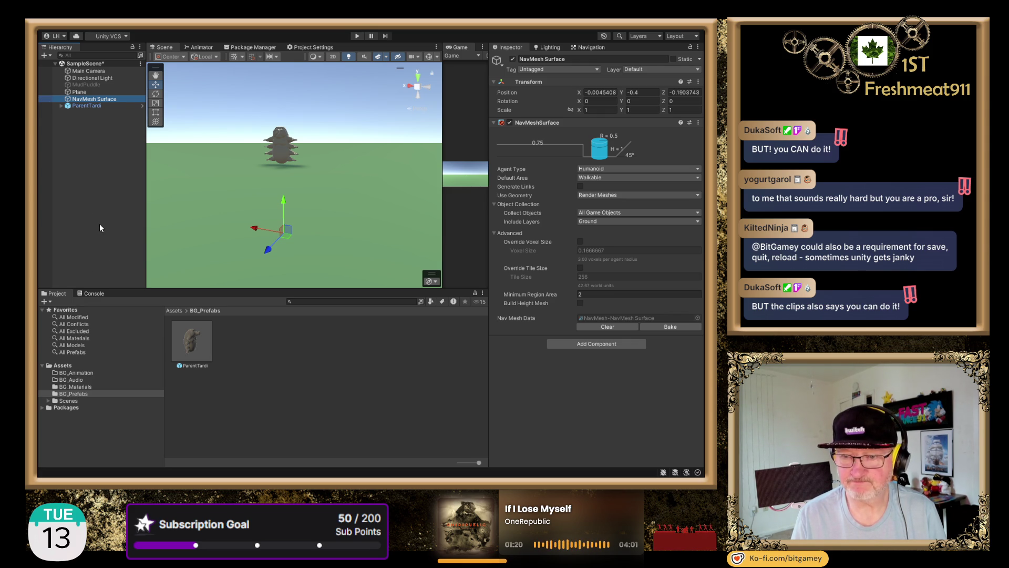
drag(443, 210, 343, 243)
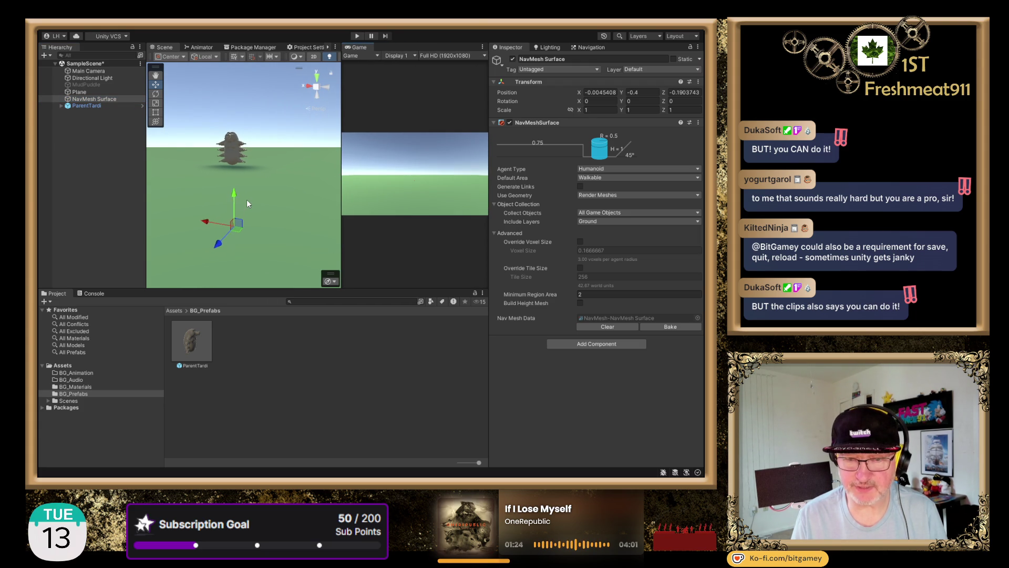
mouse_move(255, 215)
mouse_down()
mouse_move(275, 176)
mouse_move(272, 191)
mouse_up()
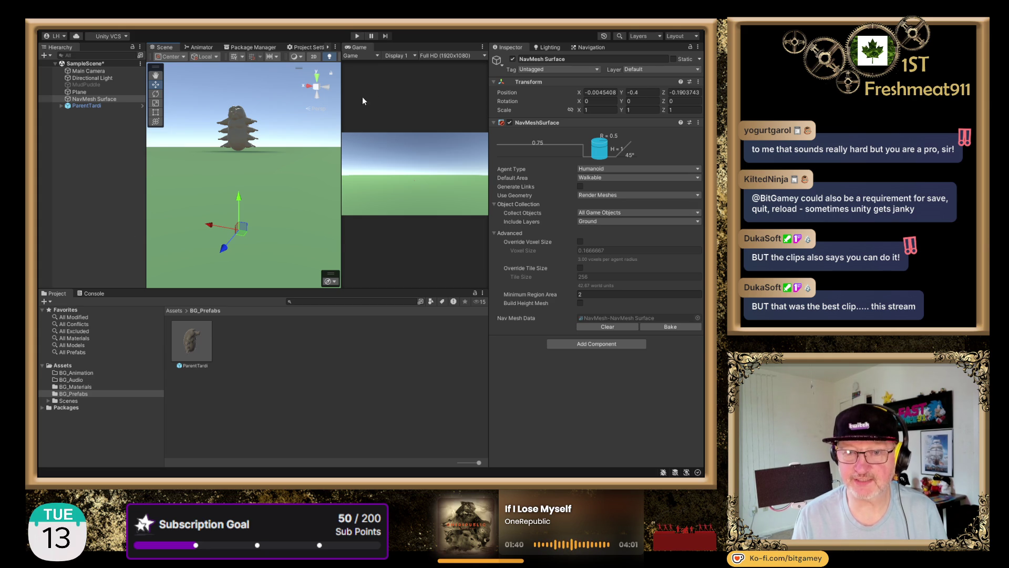
drag(282, 148, 280, 177)
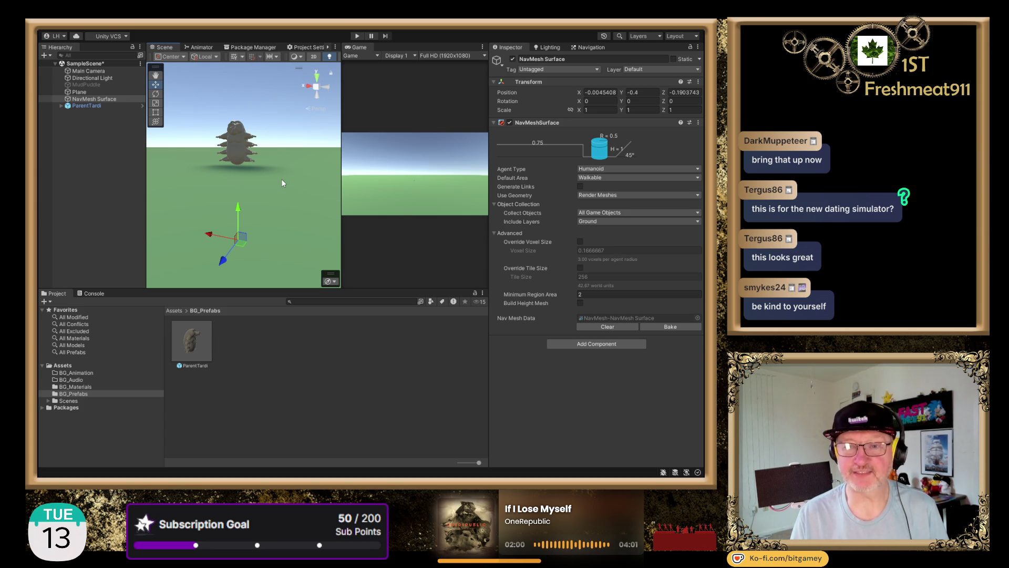
mouse_move(279, 144)
mouse_down()
mouse_move(281, 206)
mouse_move(288, 150)
mouse_up()
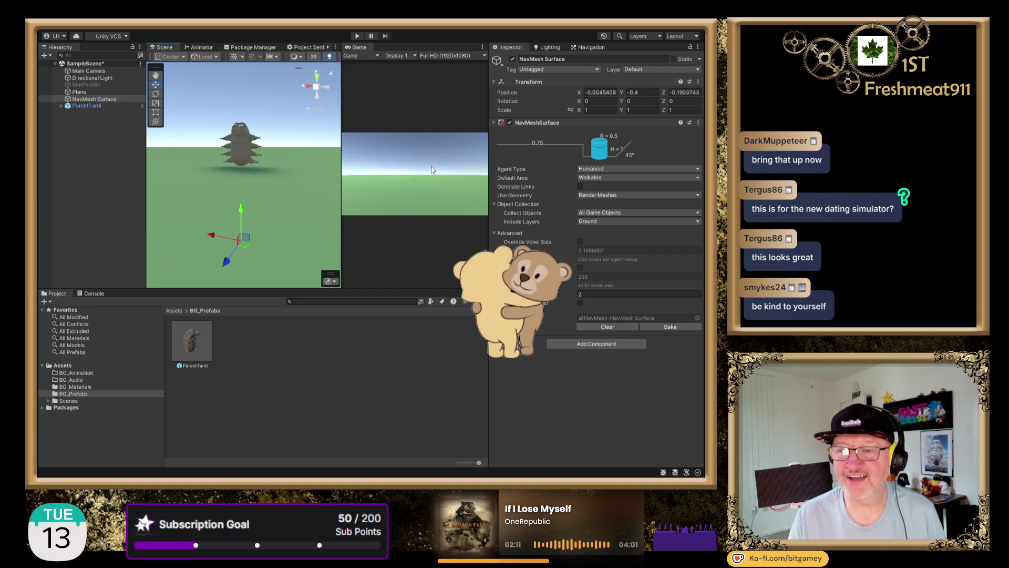
mouse_move(241, 207)
mouse_down()
mouse_move(278, 85)
mouse_move(278, 41)
mouse_move(276, 102)
mouse_move(266, 90)
mouse_move(256, 153)
mouse_up()
Set the NavMesh Surface's Position Y to 0 and enter Play mode.
click(641, 92)
text(0)
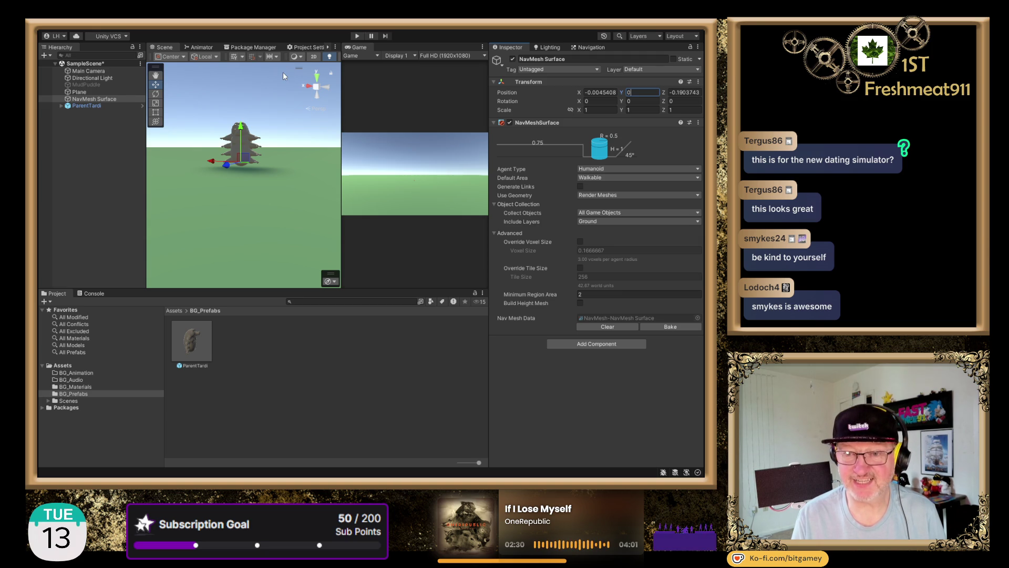
click(359, 36)
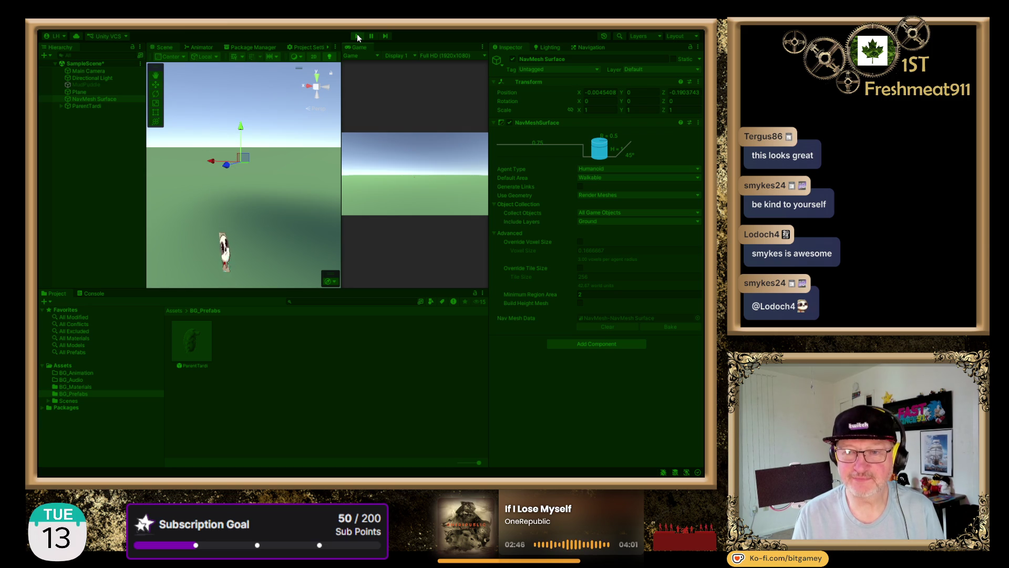
Exit Play mode and start the scene running again.
click(357, 36)
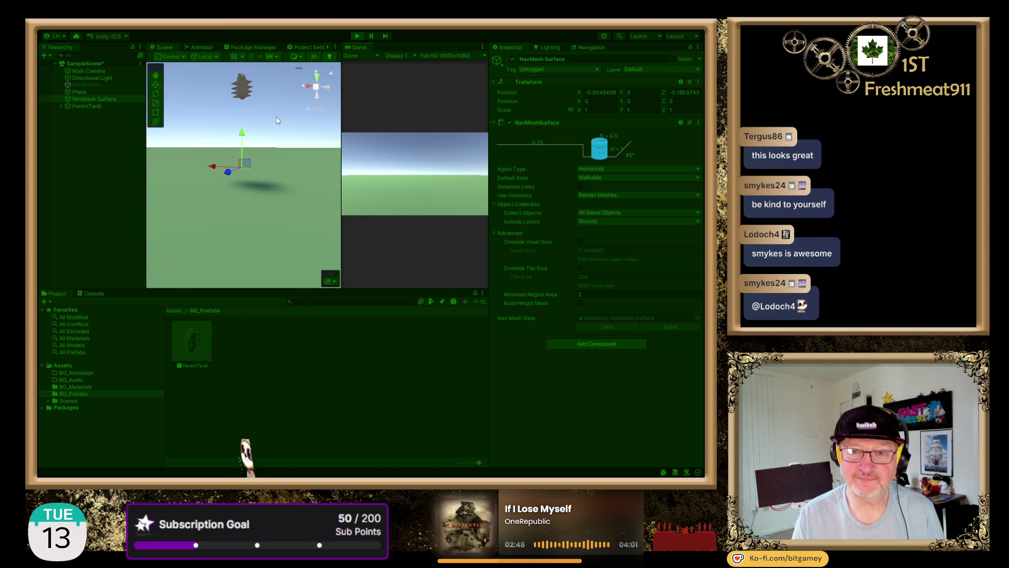
click(357, 35)
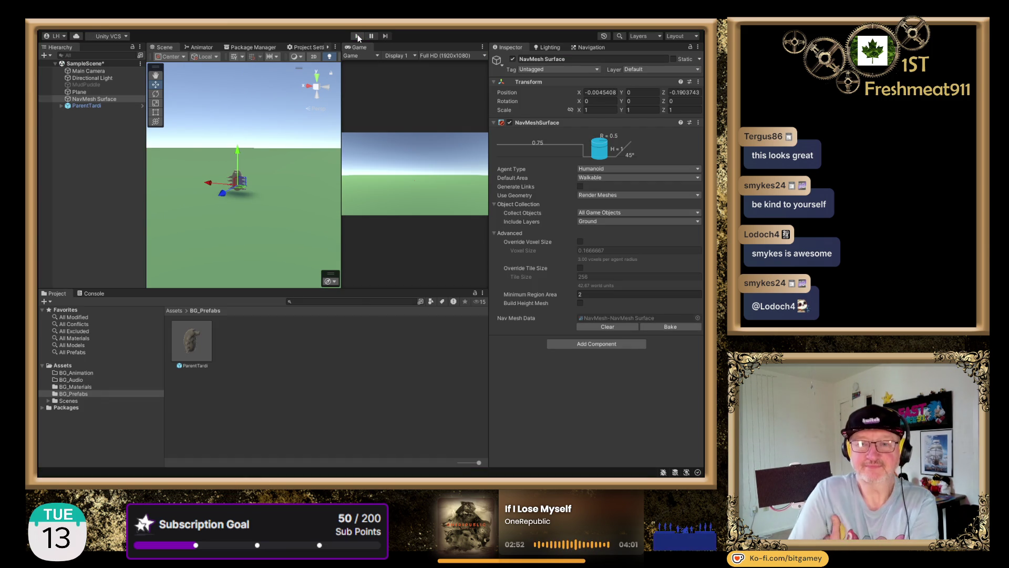
click(358, 36)
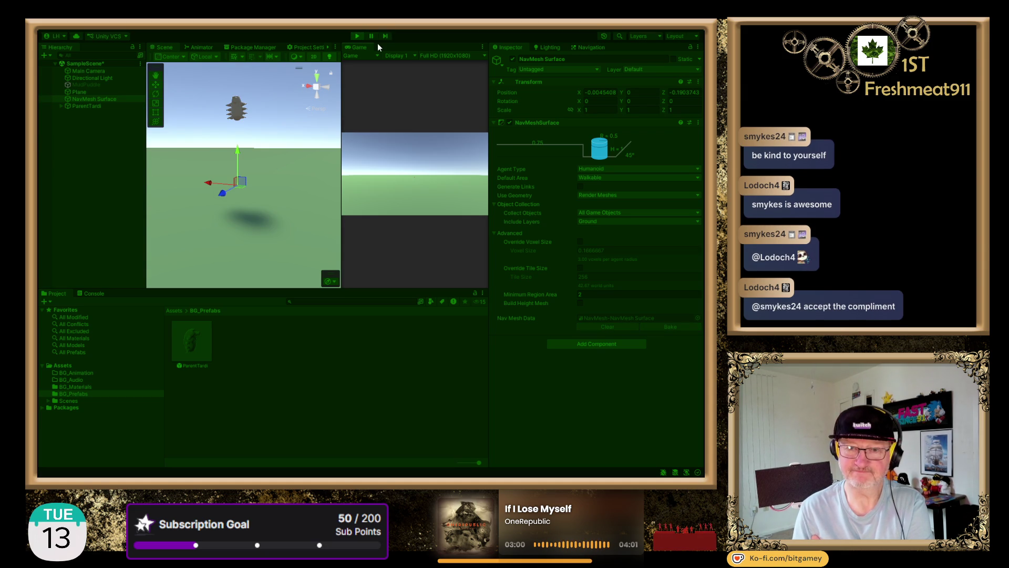
Stop the scene and set ParentTardi's Position Y to 0.
click(358, 36)
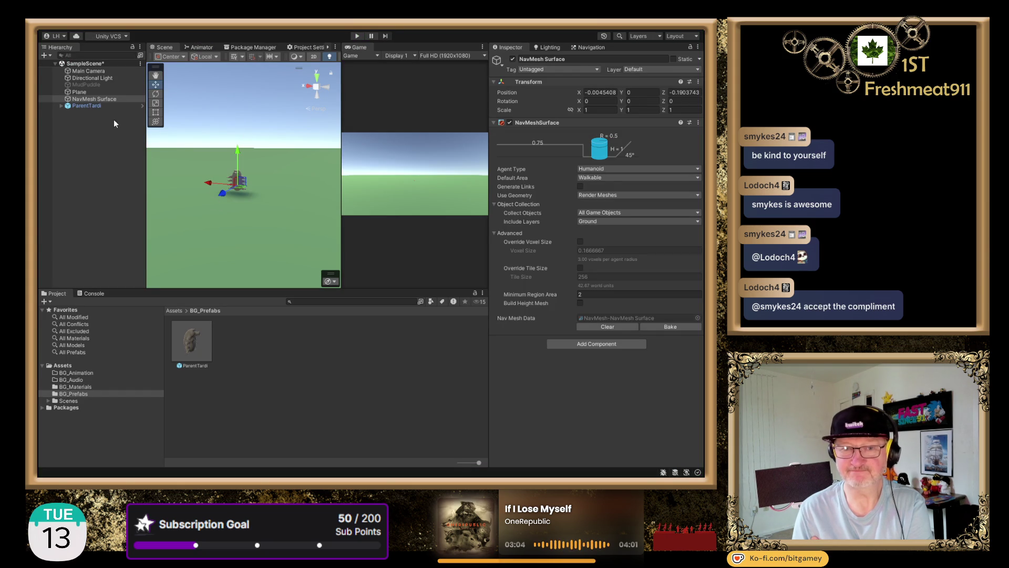
click(94, 99)
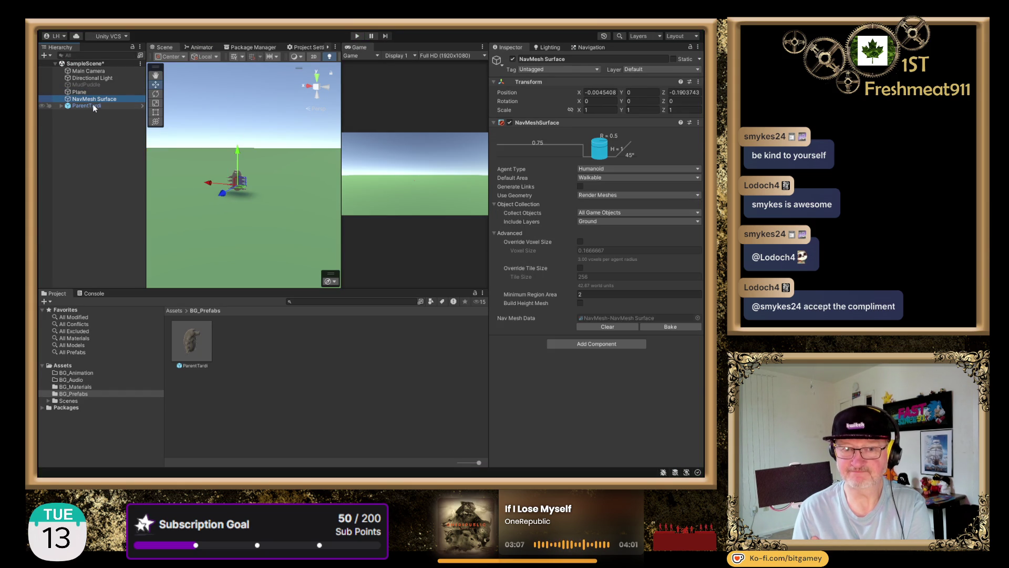
click(87, 106)
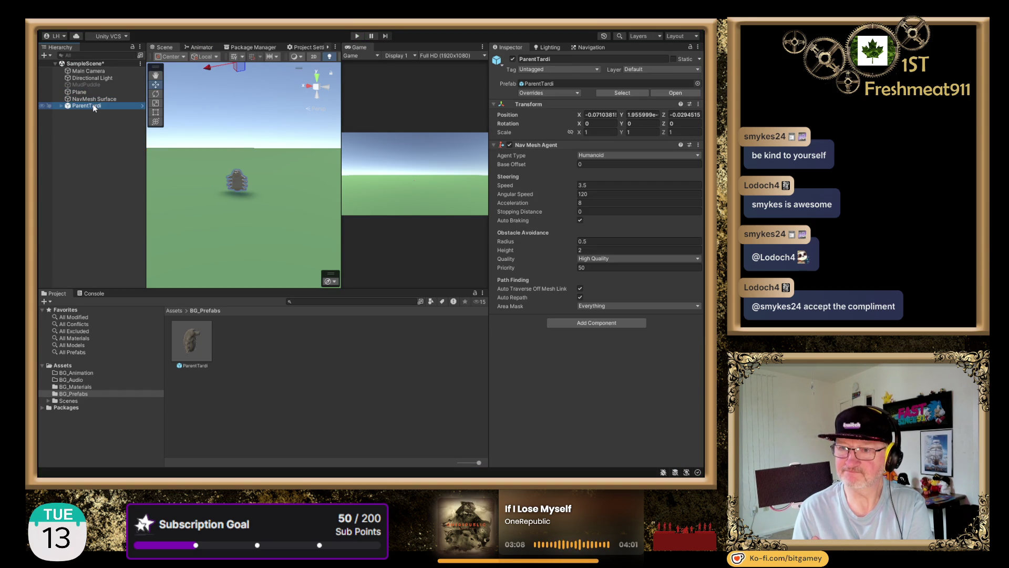
click(642, 115)
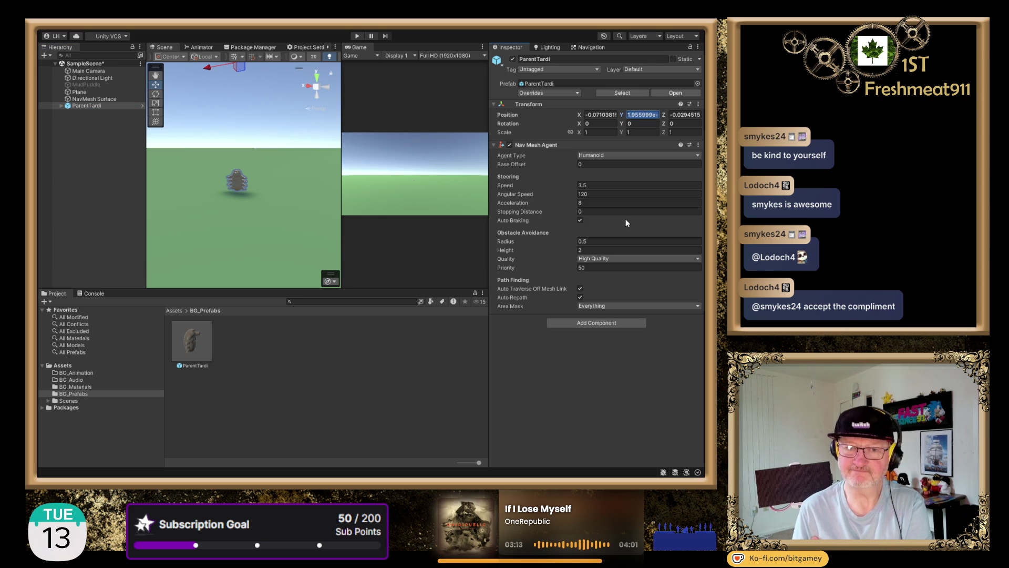
text(0)
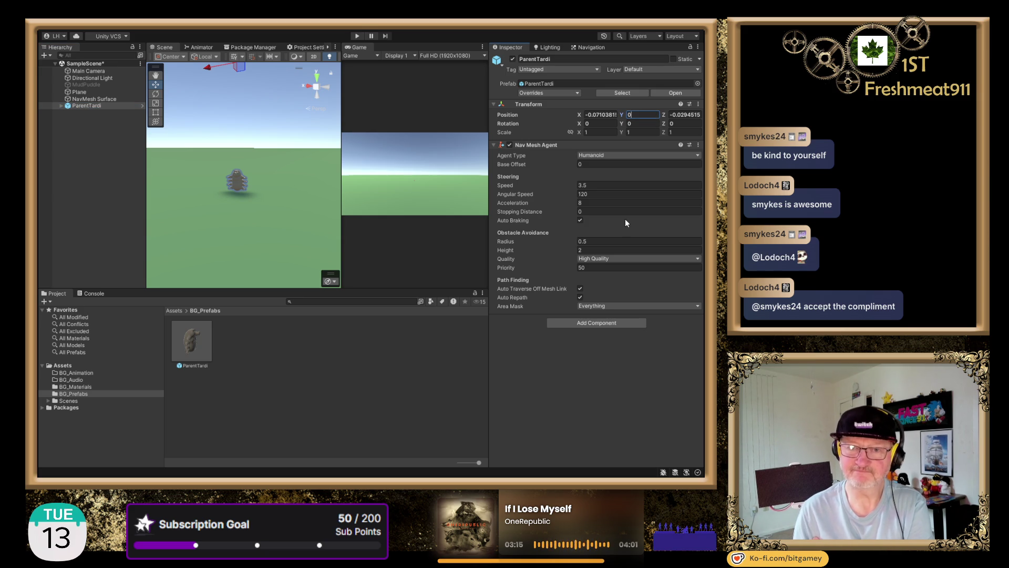
click(226, 231)
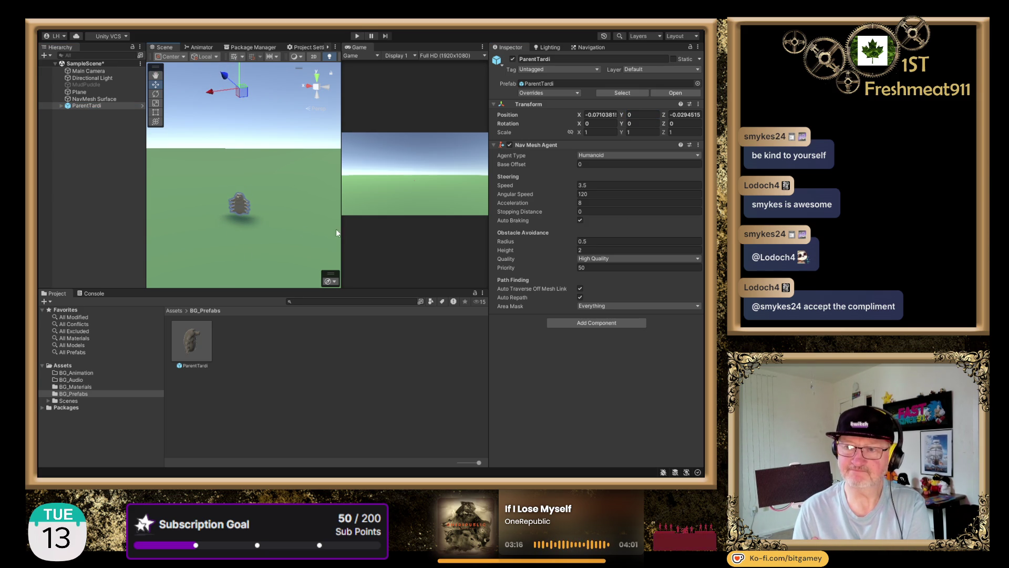
Set the child Tardigrade model's Position Y to 0 as well.
click(63, 106)
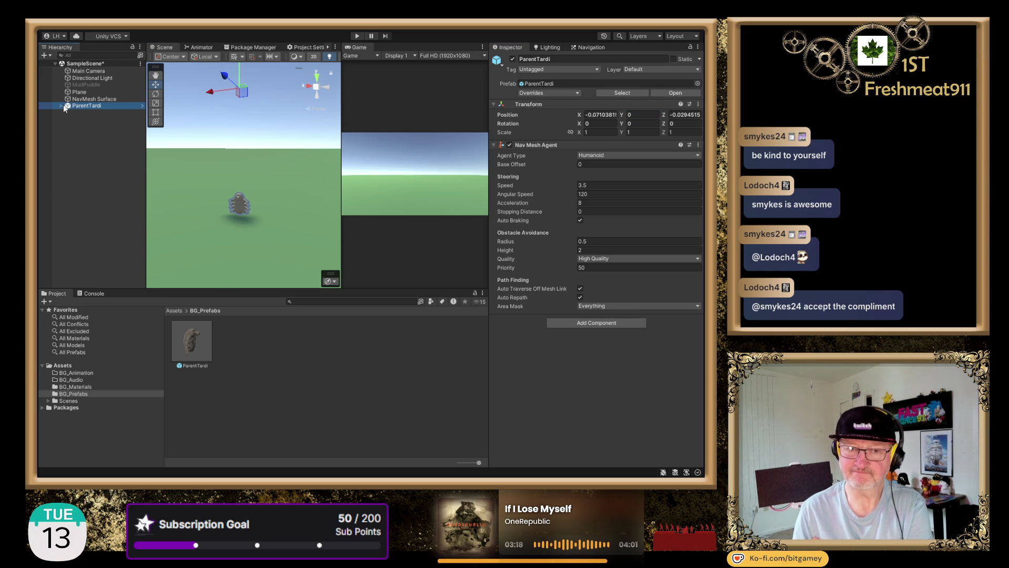
click(88, 113)
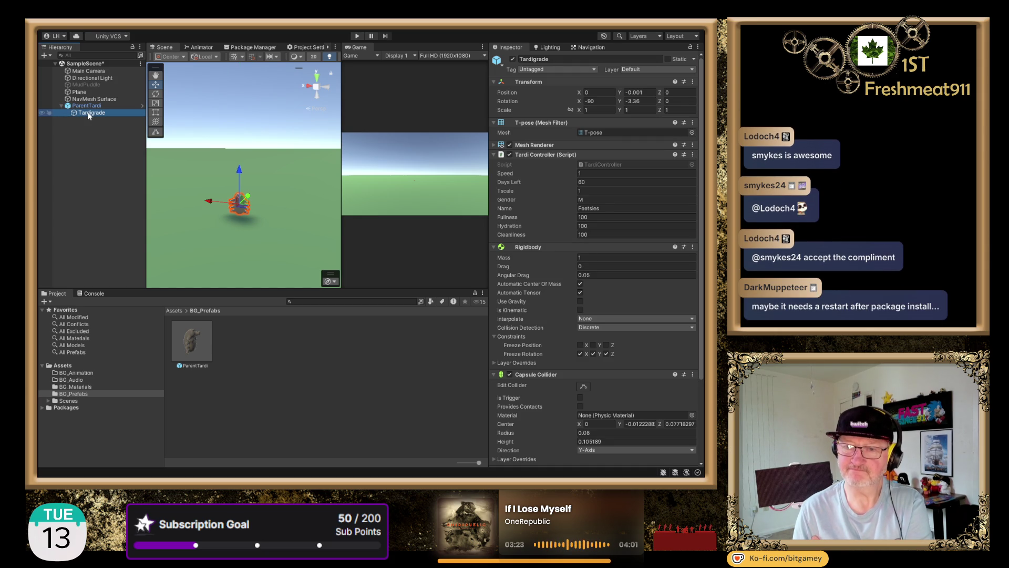
click(646, 92)
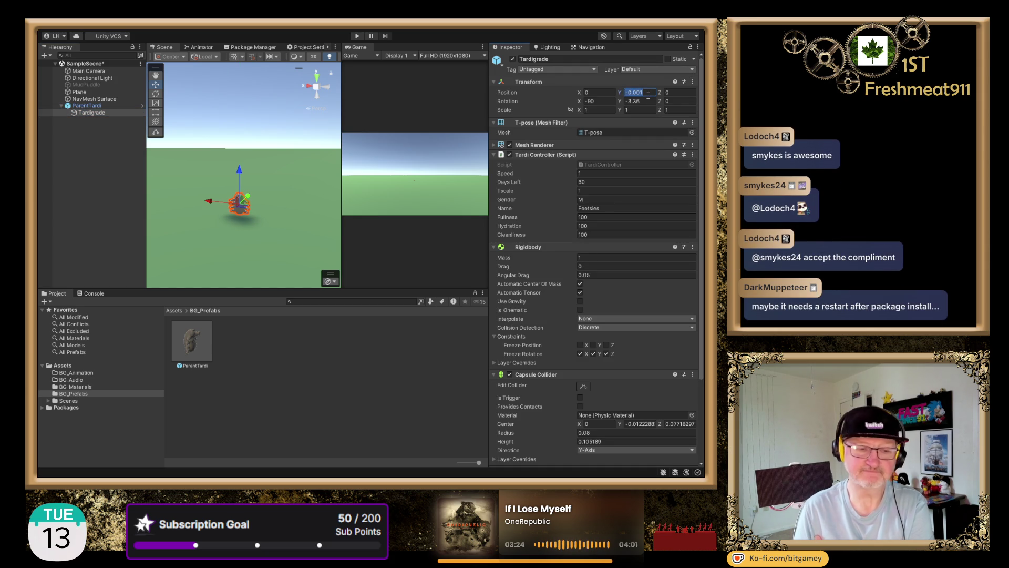
text(0)
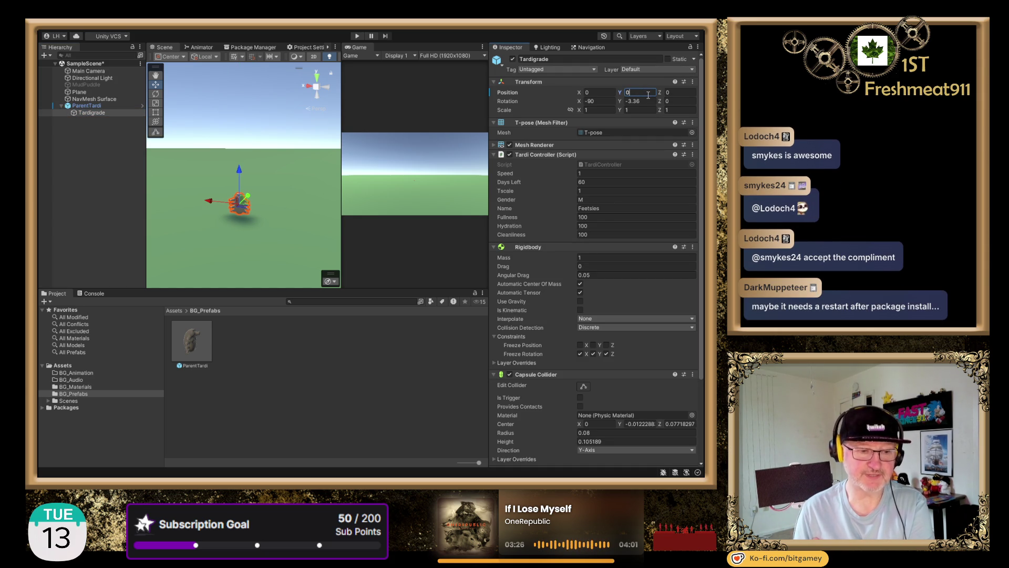
click(83, 107)
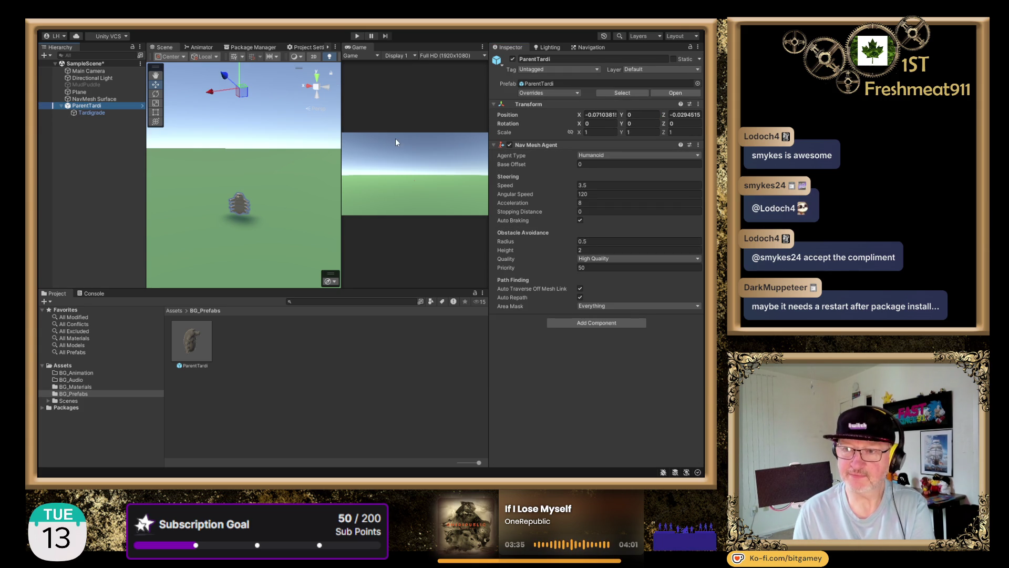
Run the scene briefly to test the changes, then stop it.
click(357, 35)
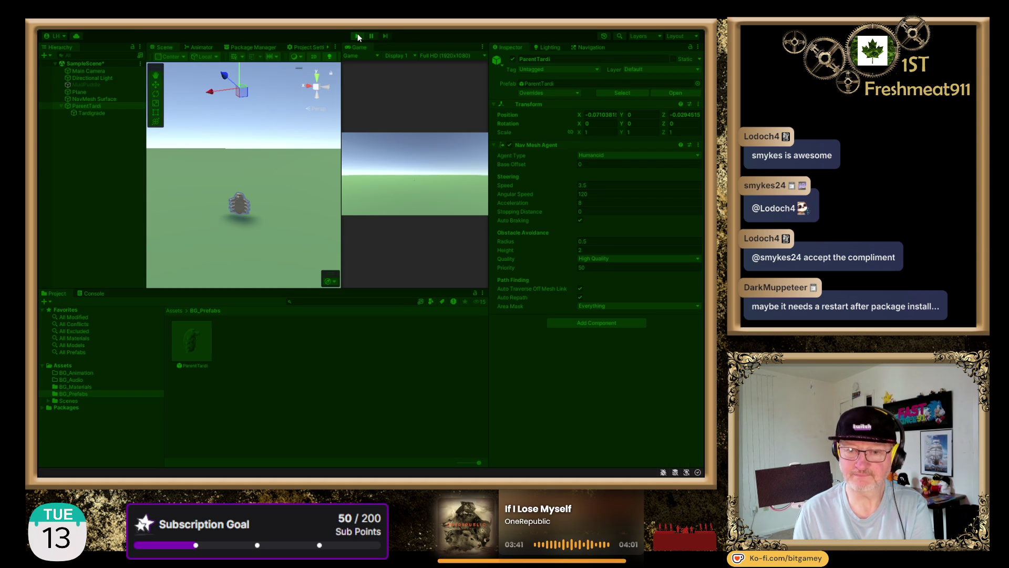
click(359, 36)
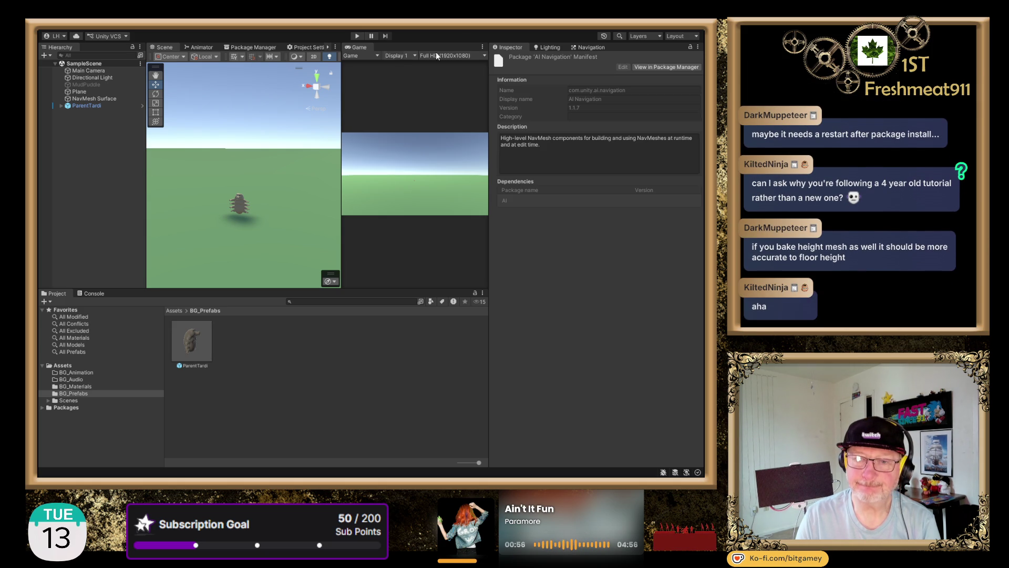
Inspect NavMesh Surface, ParentTardi and its Tardigrade child, then end the test run.
click(109, 99)
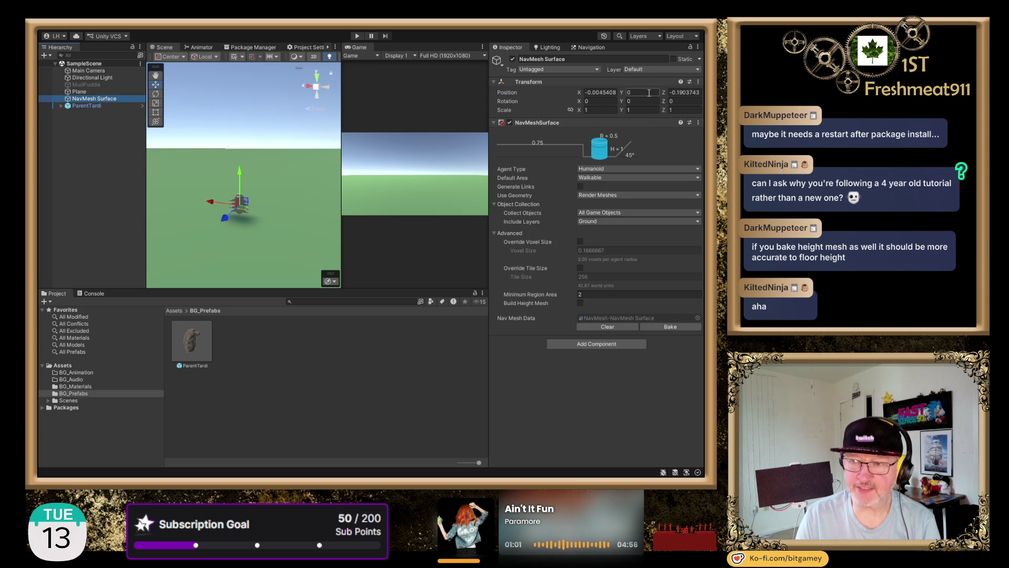
click(93, 105)
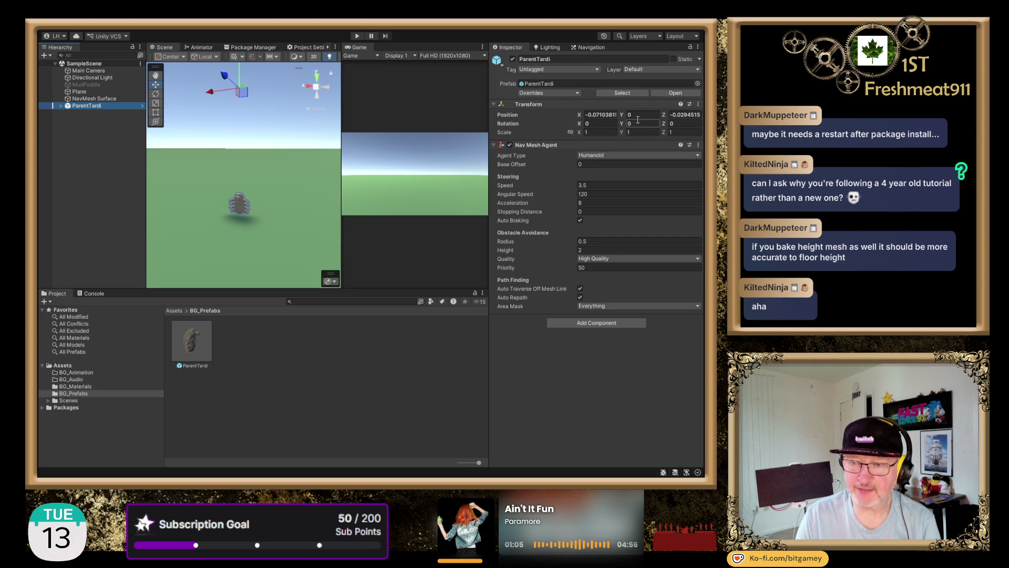
click(62, 106)
click(94, 113)
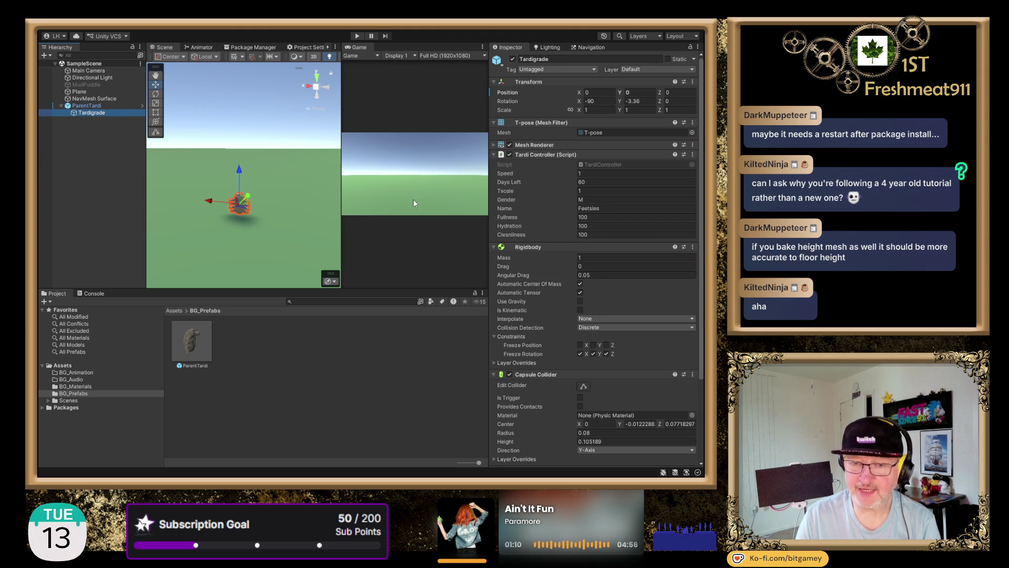
click(61, 105)
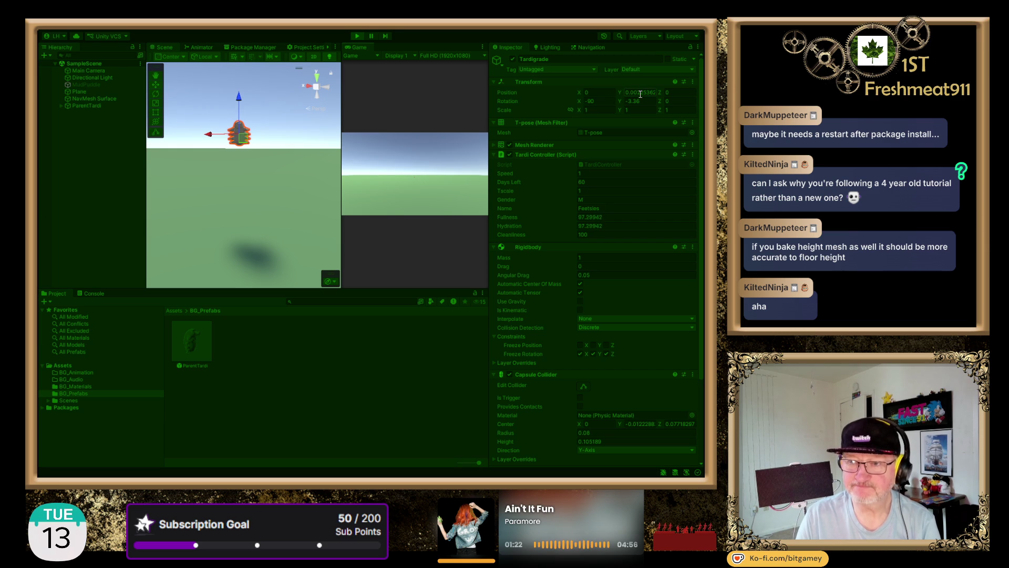
click(100, 106)
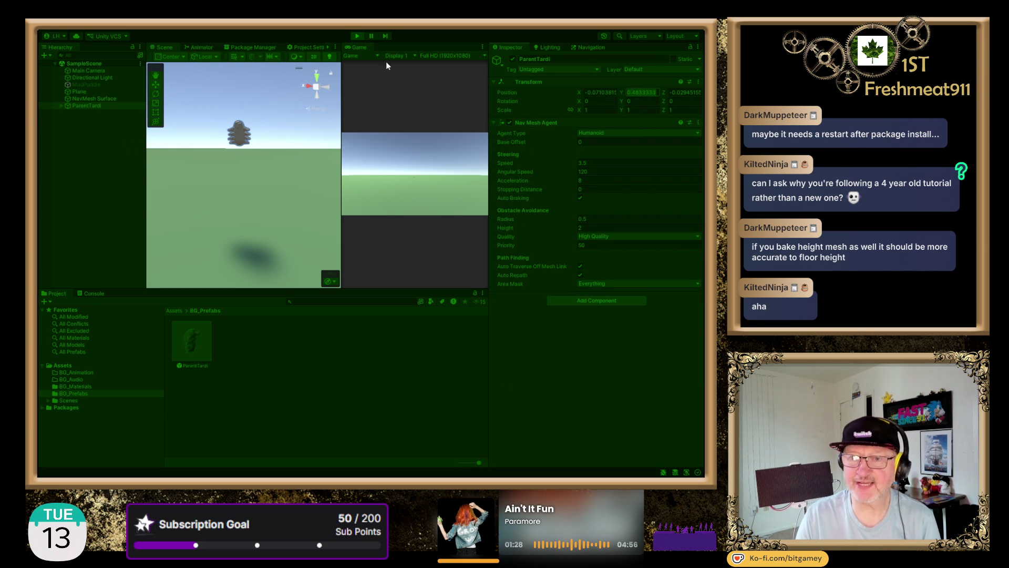
click(357, 36)
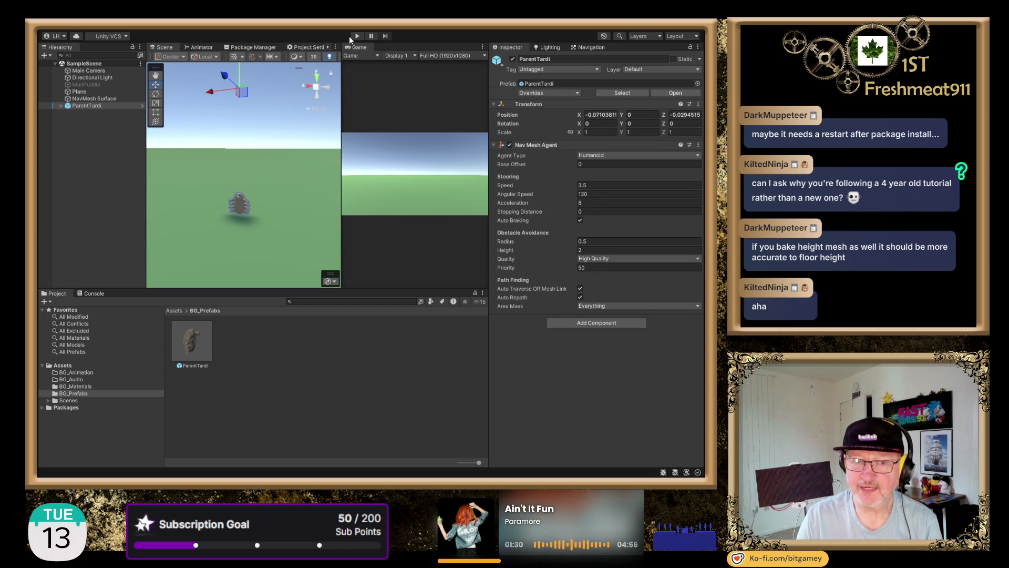
Give the NavMesh Surface Position Y -0.4833333 and start Play mode.
click(102, 100)
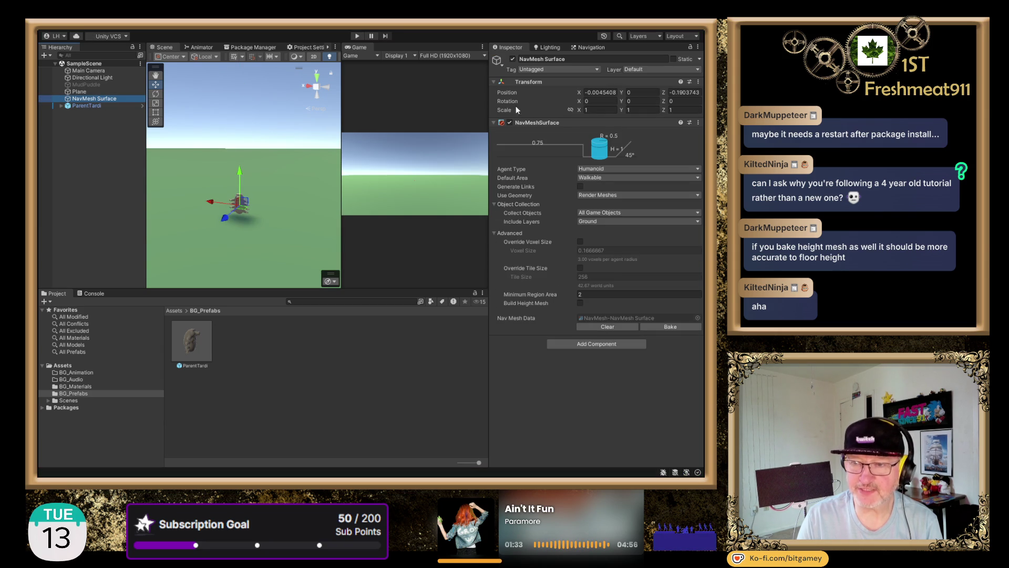
click(638, 90)
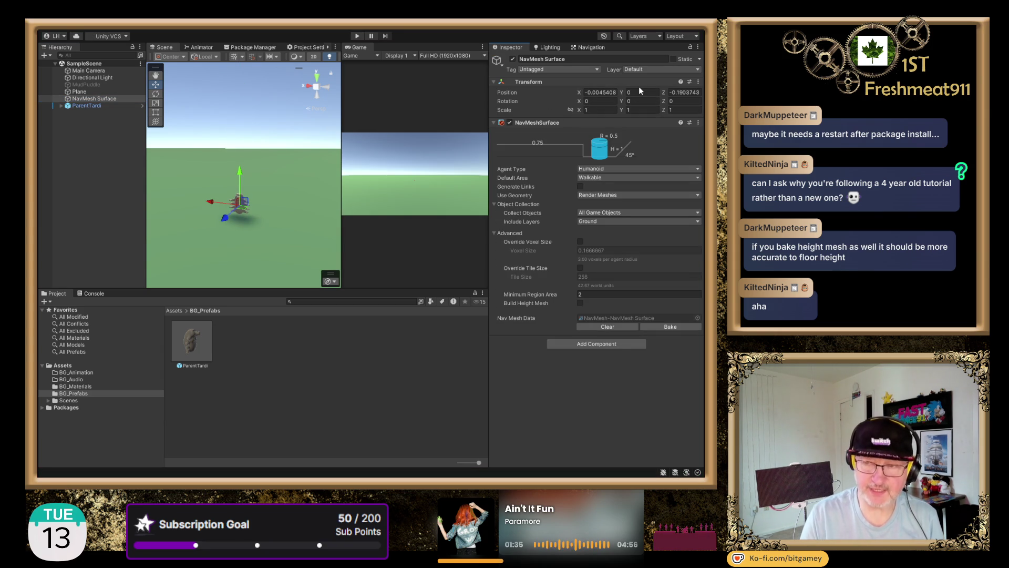
click(637, 91)
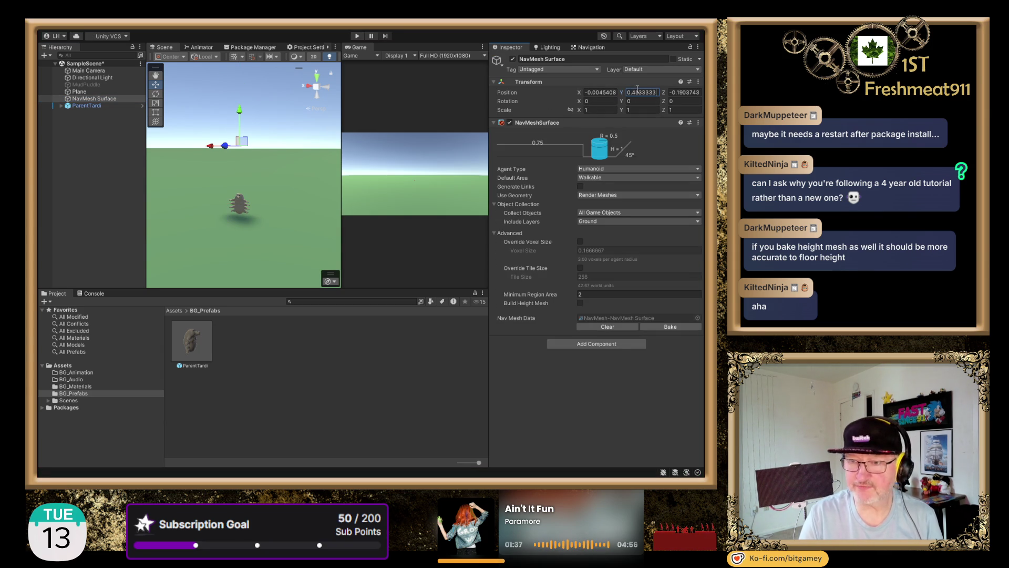
text(-0.4833333)
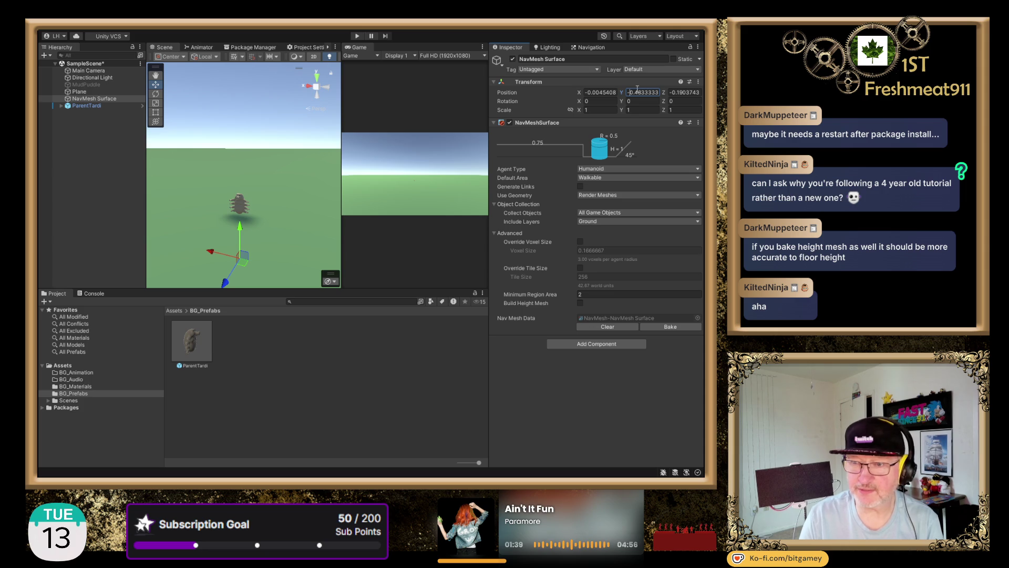
mouse_move(224, 225)
mouse_down()
mouse_move(221, 110)
mouse_move(210, 176)
mouse_up()
click(359, 36)
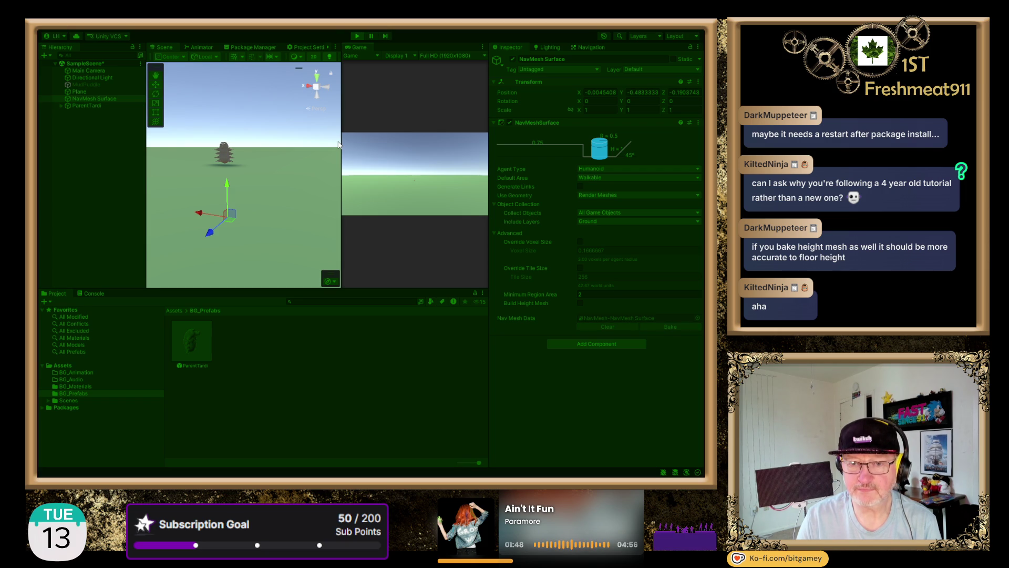
Stop the test run, enable Build Height Mesh on the NavMesh Surface, and rebake.
click(358, 37)
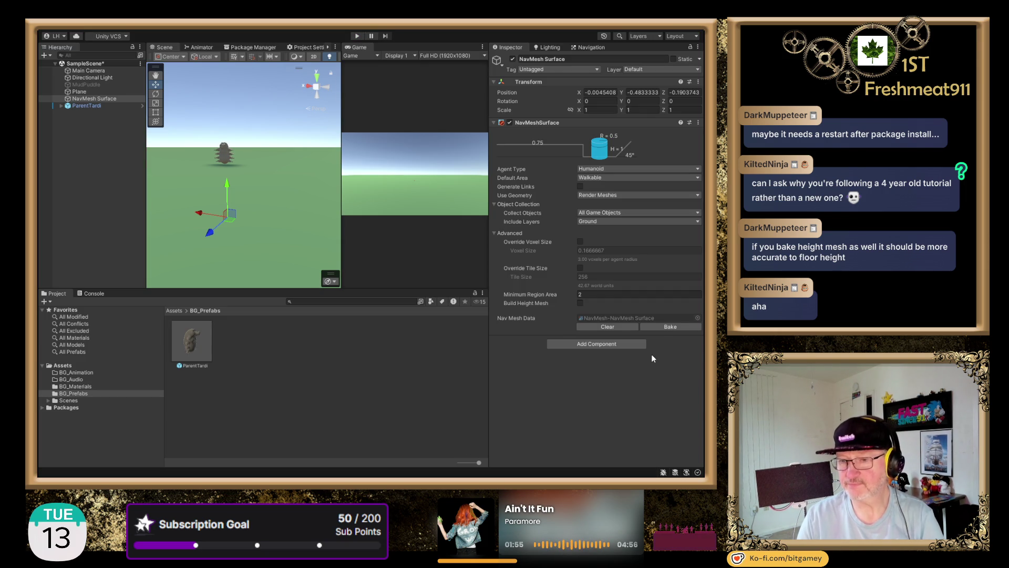
click(580, 303)
click(683, 324)
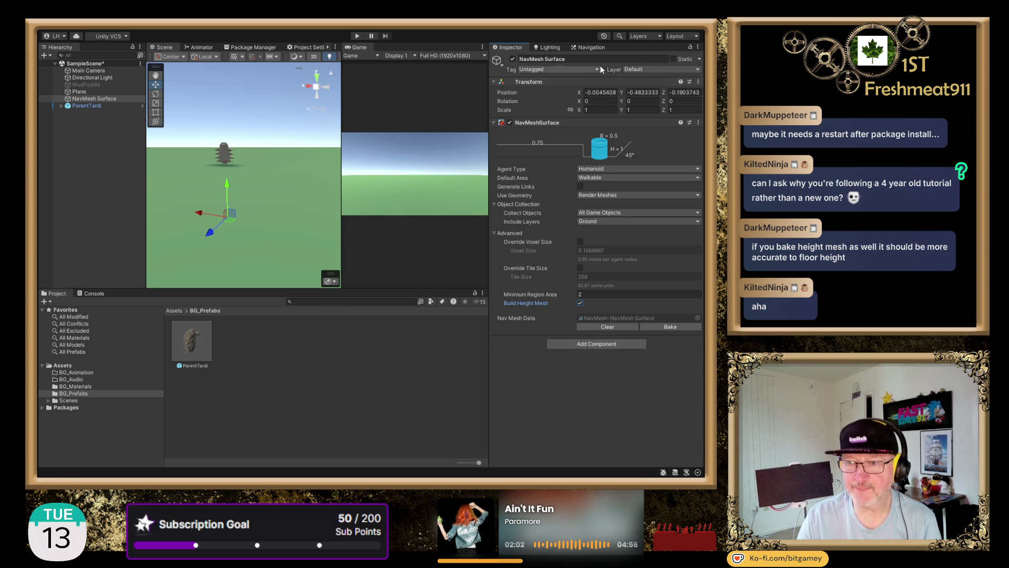
Show the Navigation agent settings for the Humanoid type and reposition the Scene view.
click(592, 48)
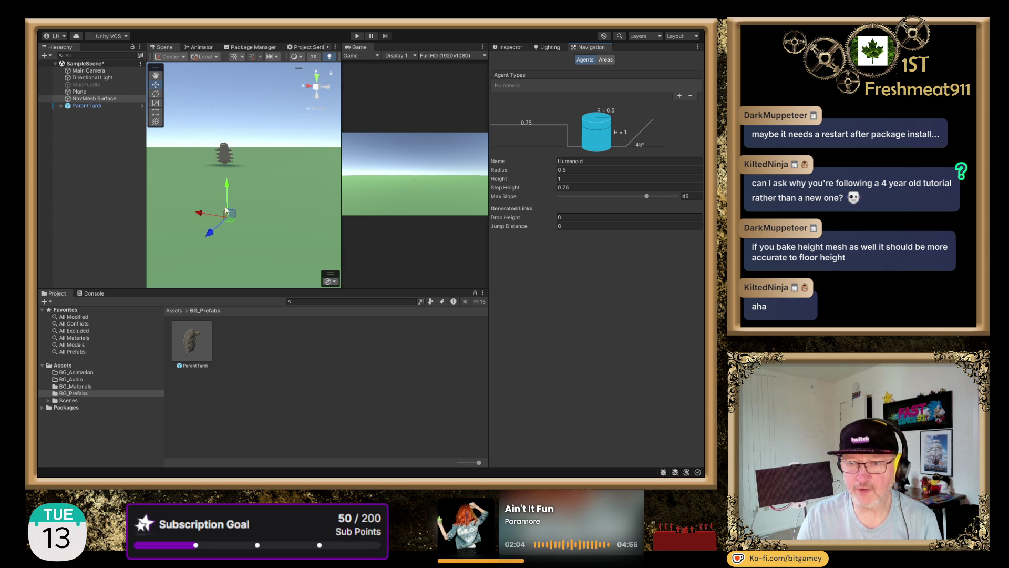
drag(270, 191, 305, 190)
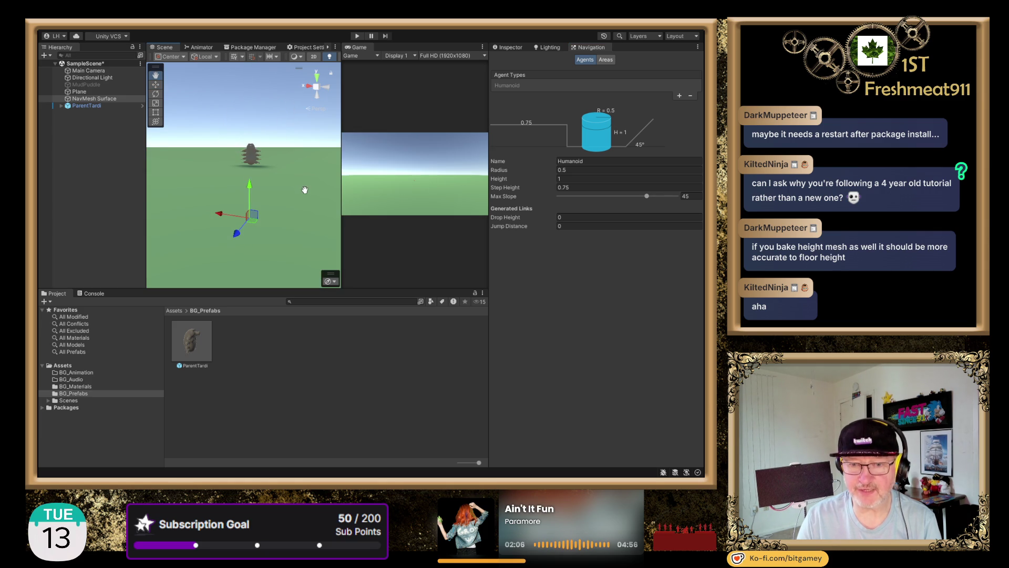
key(w)
scroll(269, 184, down, 3)
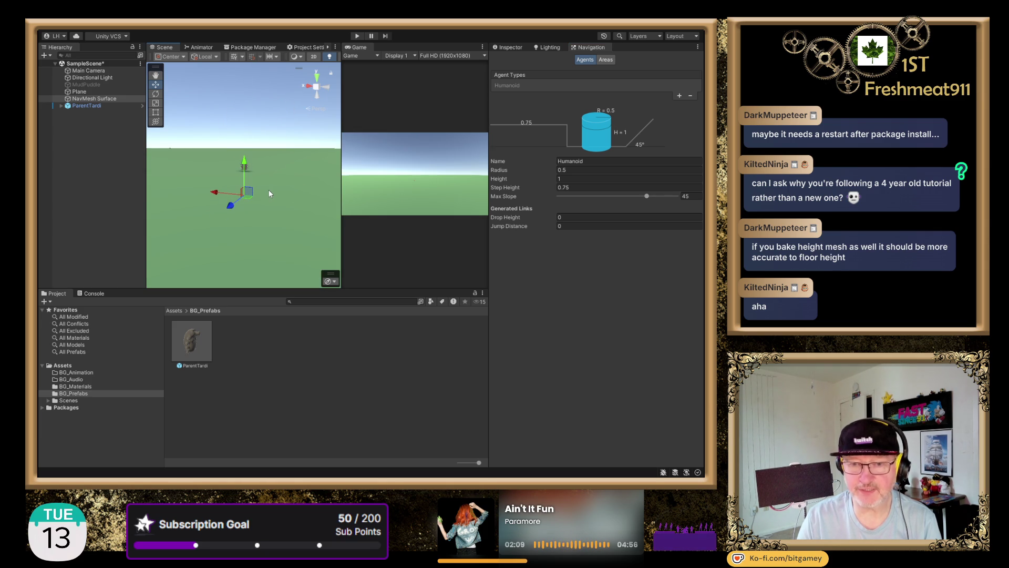
mouse_move(269, 193)
mouse_down()
mouse_move(279, 215)
mouse_move(283, 170)
mouse_up()
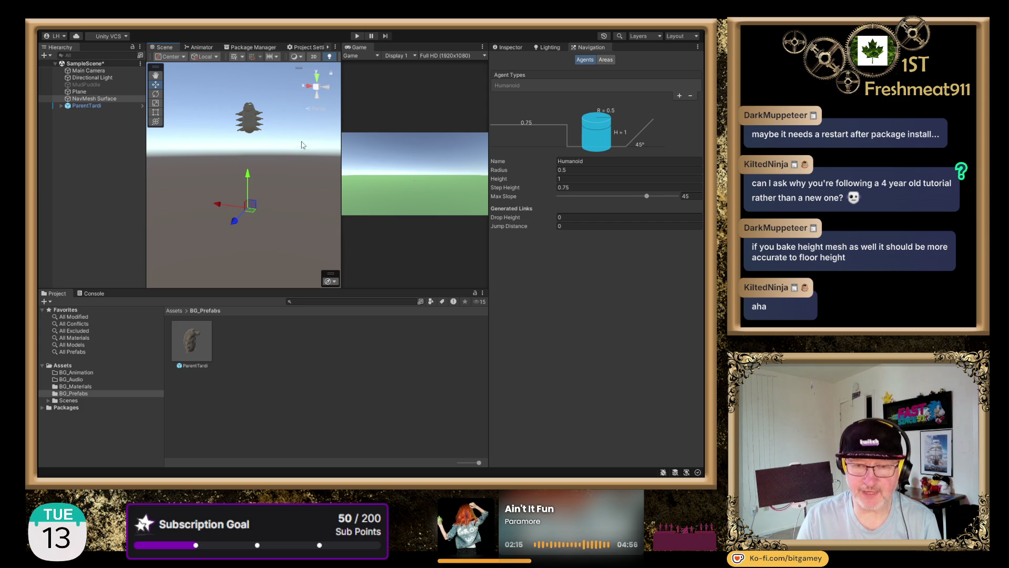
drag(283, 153, 276, 177)
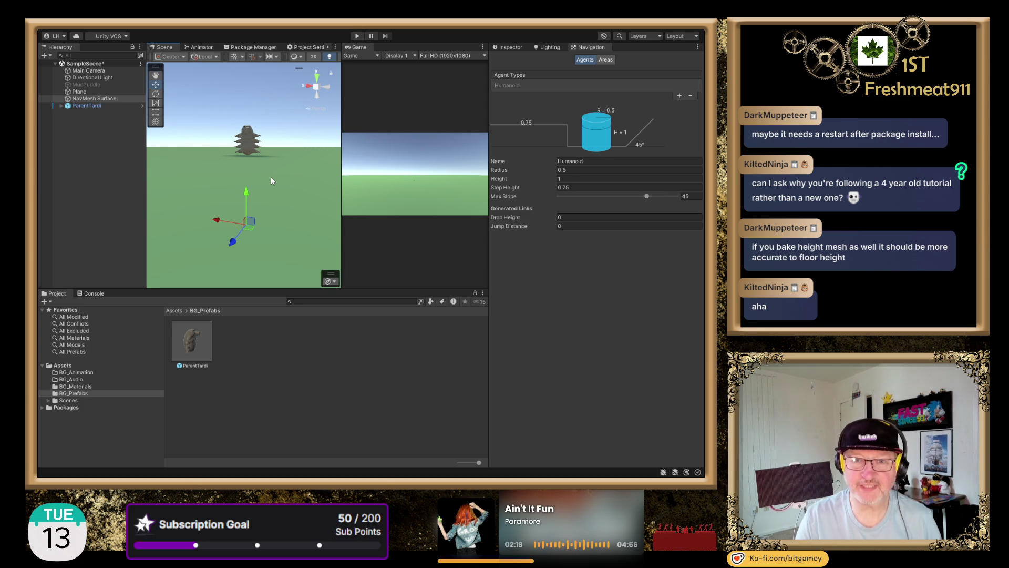
Run and stop another test of the scene, then select the ground Plane.
click(356, 35)
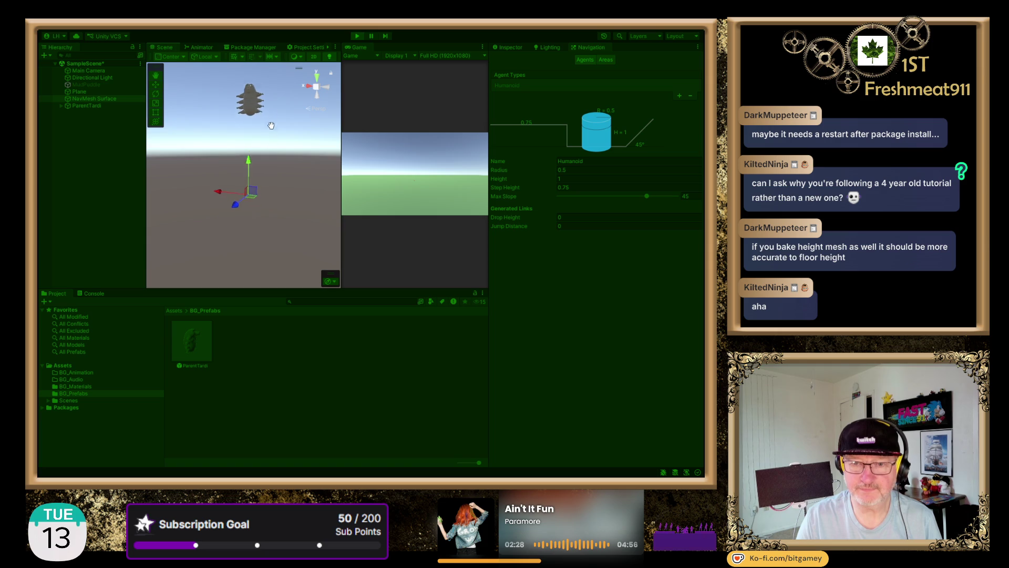
click(358, 36)
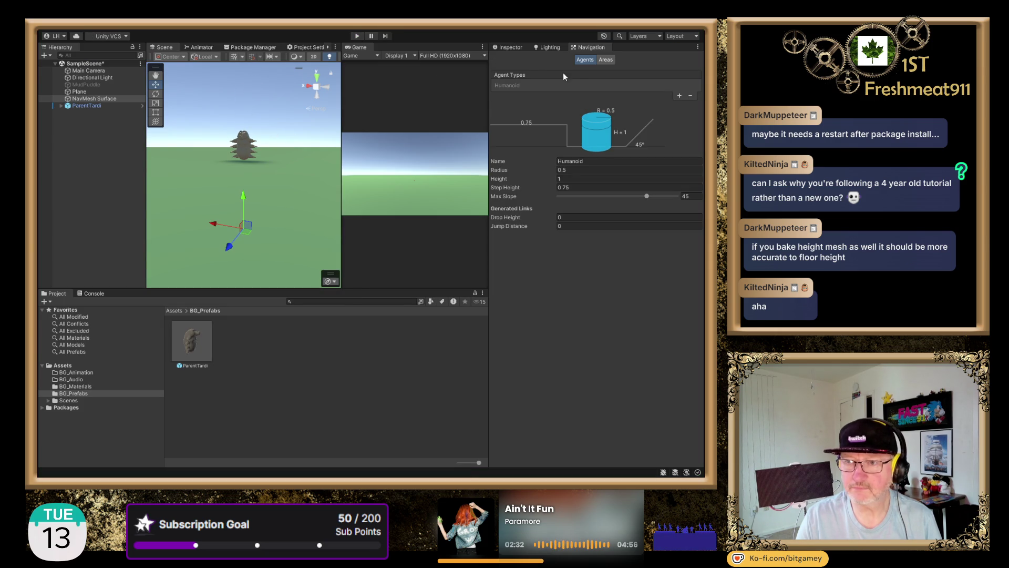
click(99, 92)
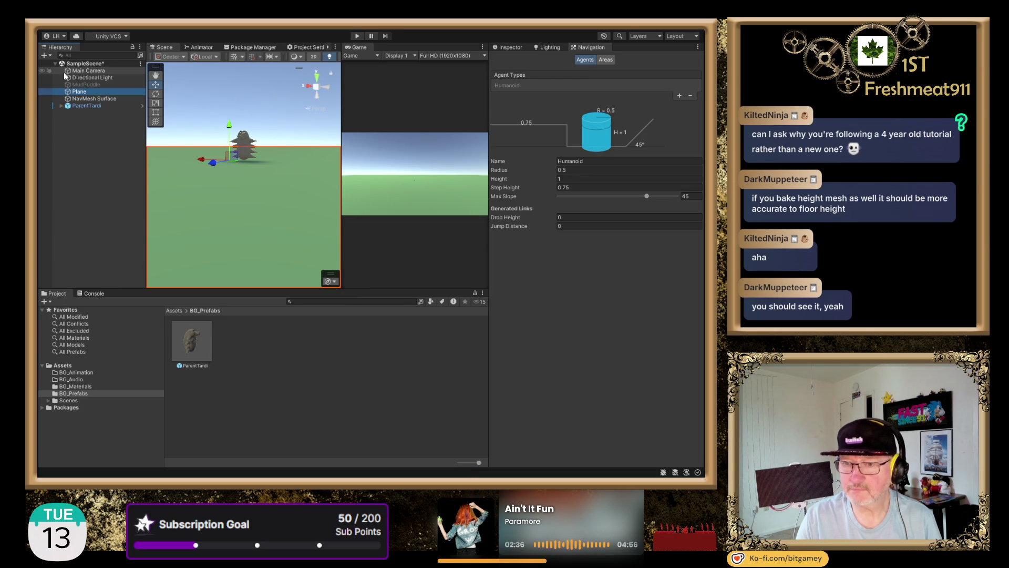
Show the Plane's Inspector: Static, Ground layer, Mesh Collider and Grass material.
click(512, 47)
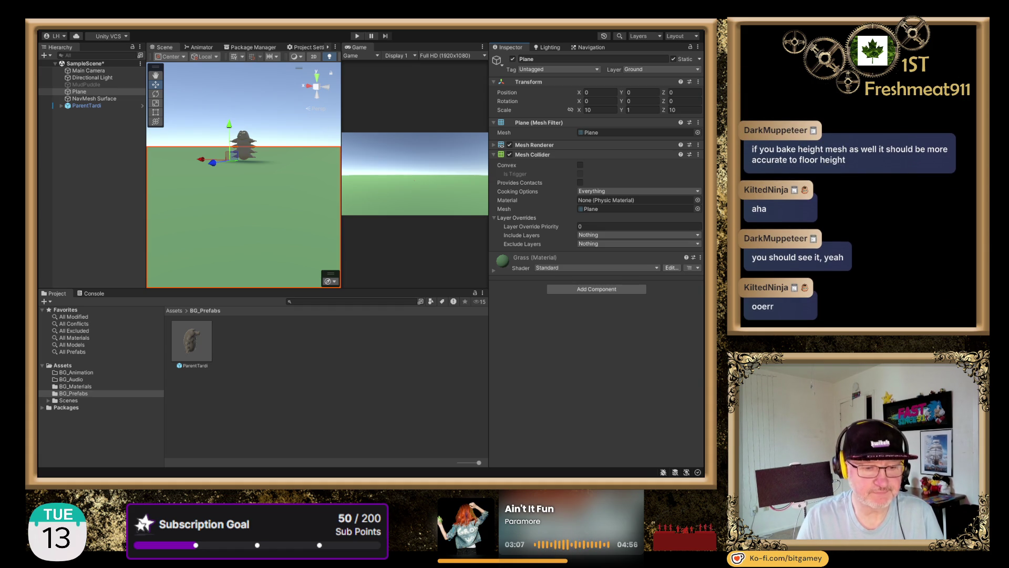
Play the 'Nav Mesh in UNITY 2022 - TUTORIAL' video, briefly full screen, toward its end.
key(alt+Tab)
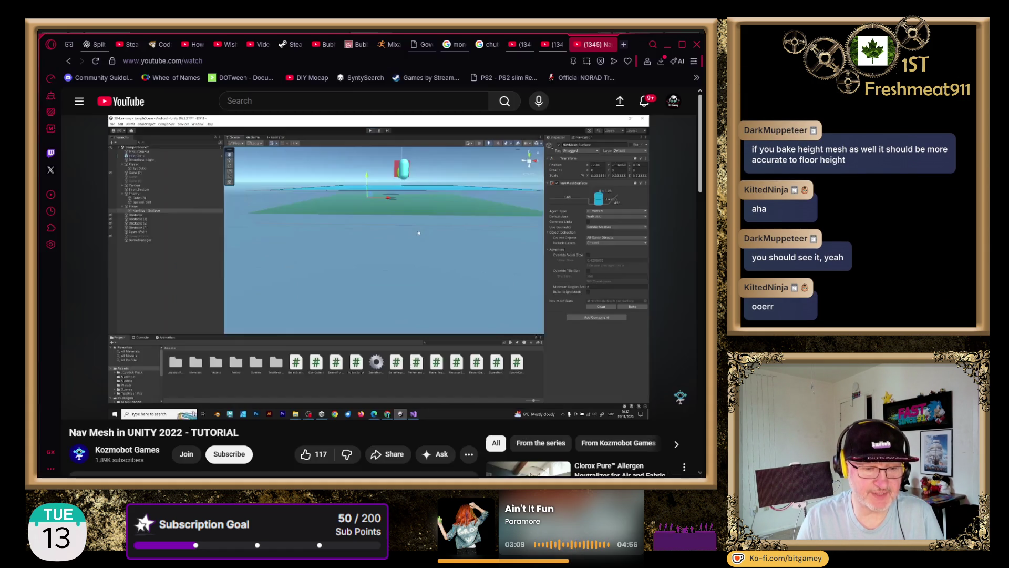
mouse_move(419, 233)
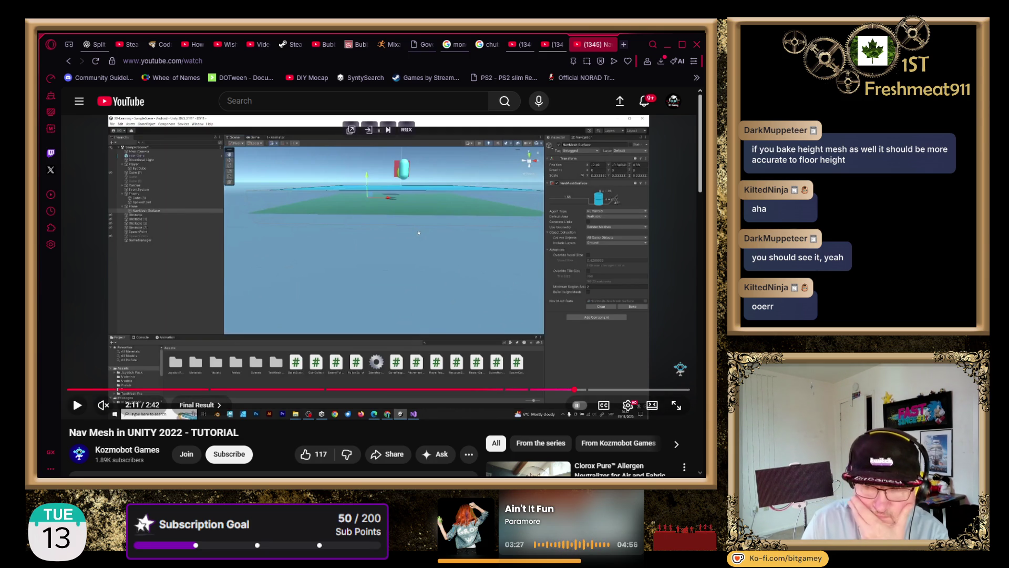
click(664, 324)
click(494, 331)
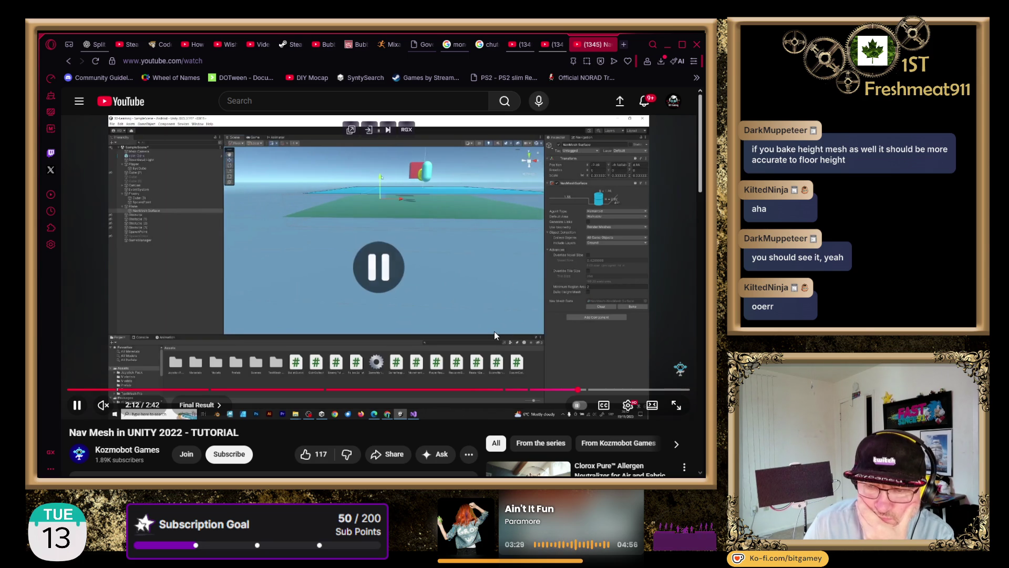
click(677, 405)
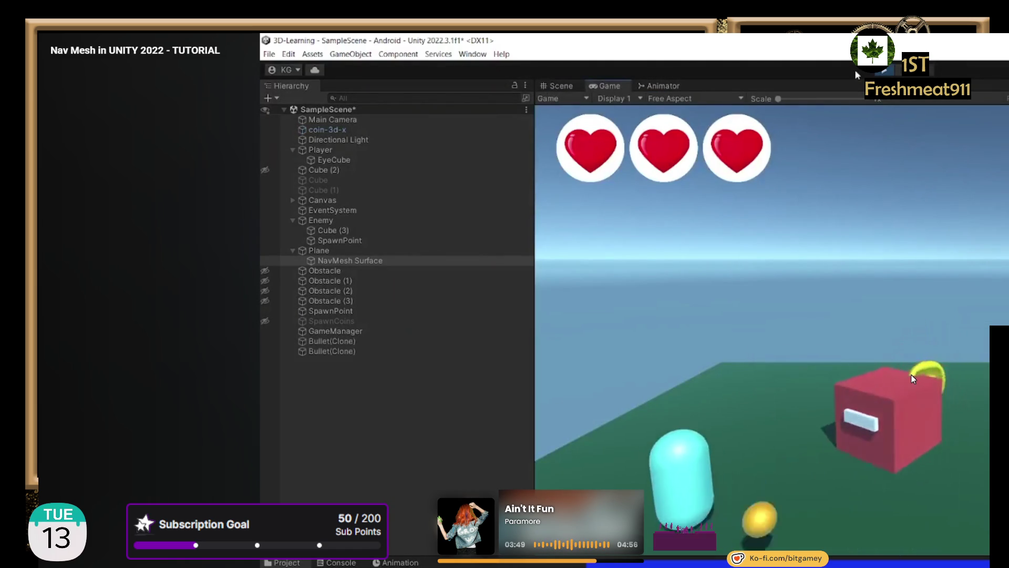
key(space)
key(Escape)
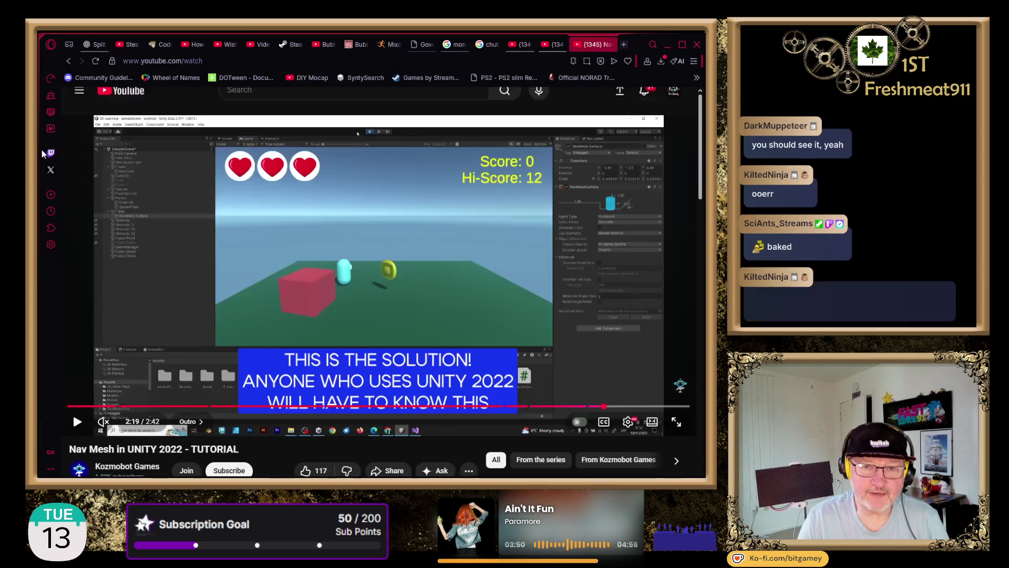
key(space)
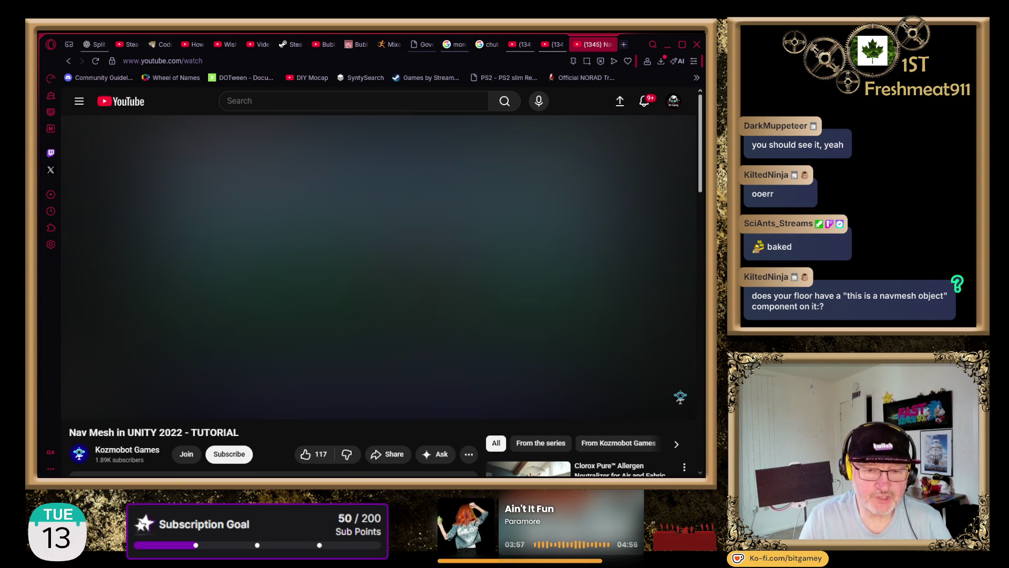
Back in Unity, widen the Scene view, turn on Gizmos and pan around the Plane.
key(alt+Tab)
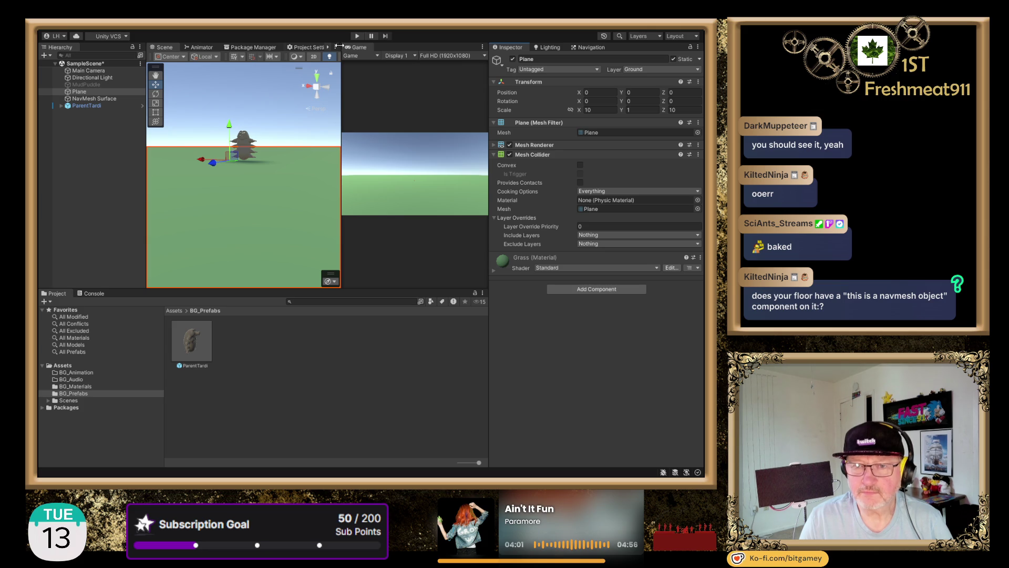
mouse_move(341, 69)
mouse_down()
mouse_move(389, 68)
mouse_move(433, 102)
mouse_up()
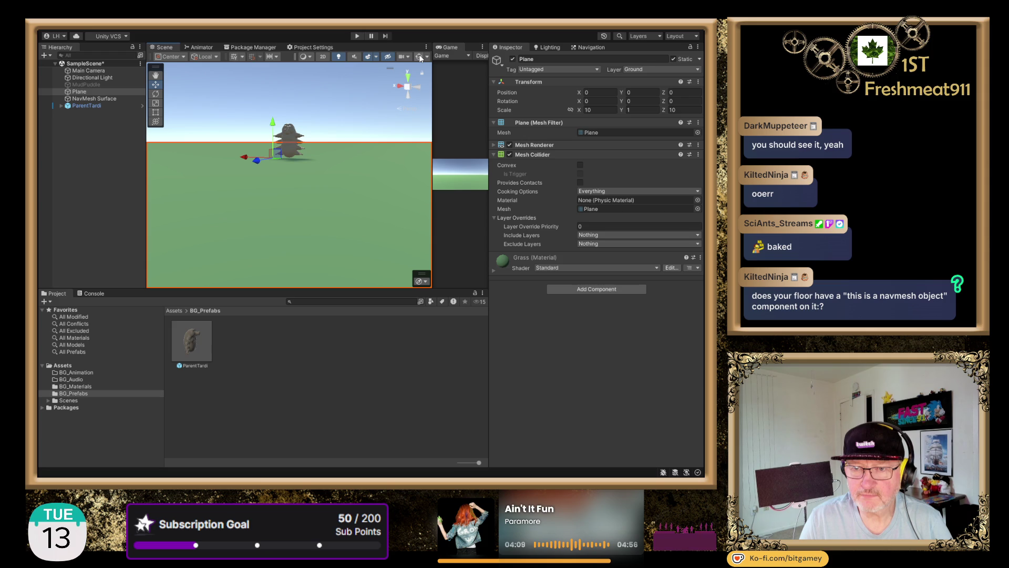
click(420, 57)
mouse_move(355, 189)
mouse_down()
mouse_move(351, 145)
mouse_move(342, 175)
mouse_up()
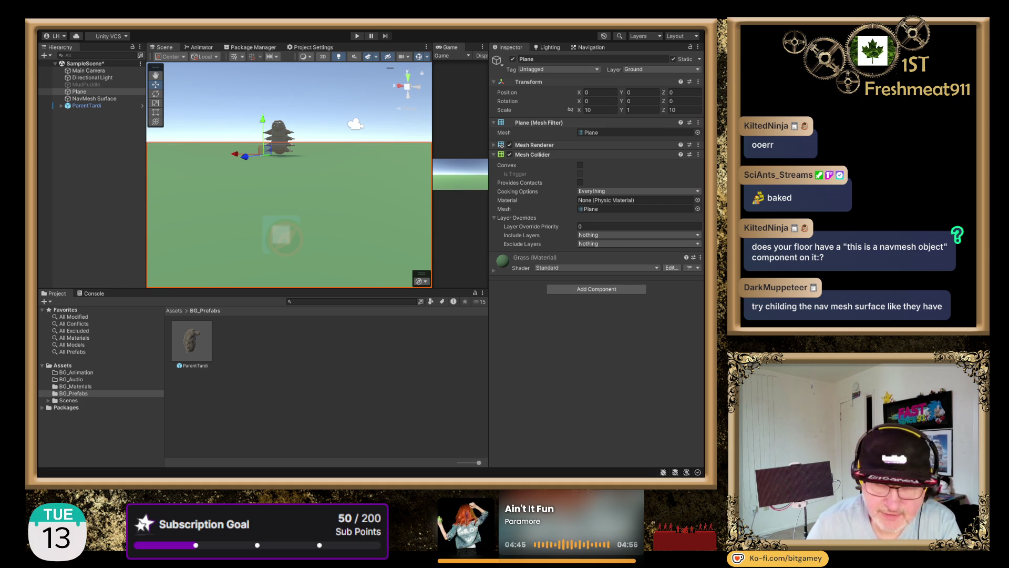
Nudge the NavMesh Surface down to about Y -0.585 and start Play mode.
click(99, 99)
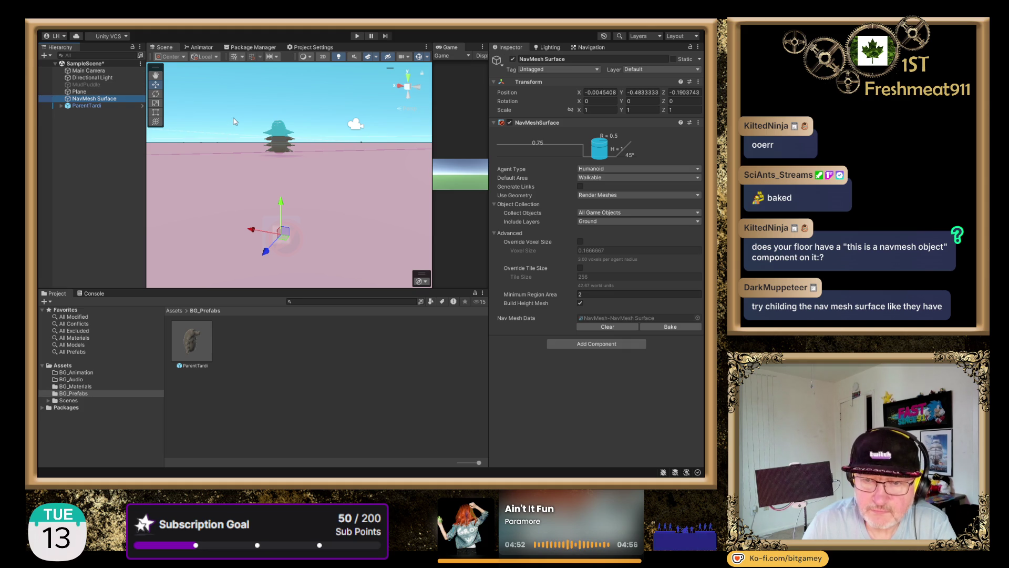
drag(232, 150, 229, 186)
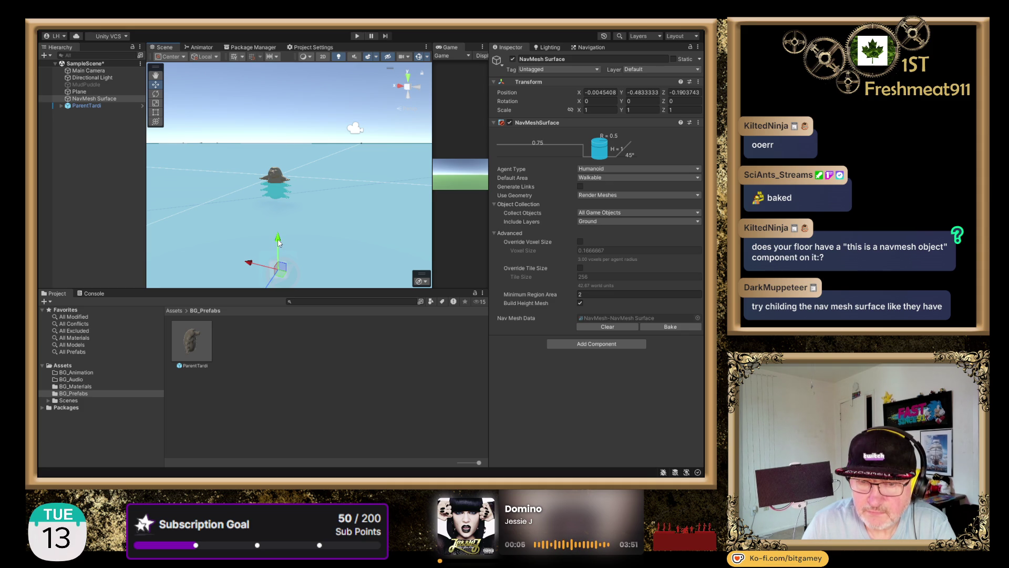
drag(277, 239, 289, 258)
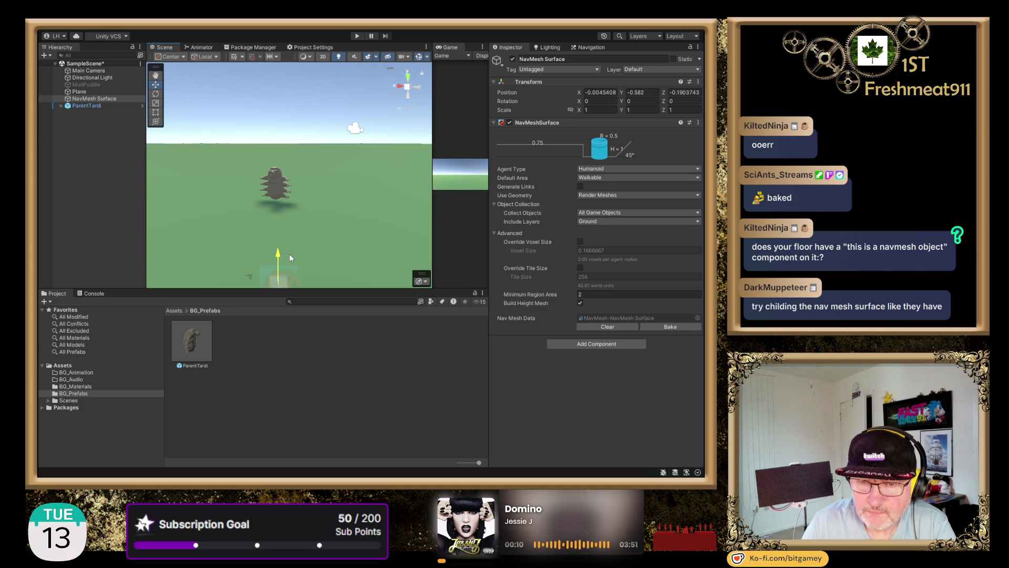
drag(290, 257, 282, 241)
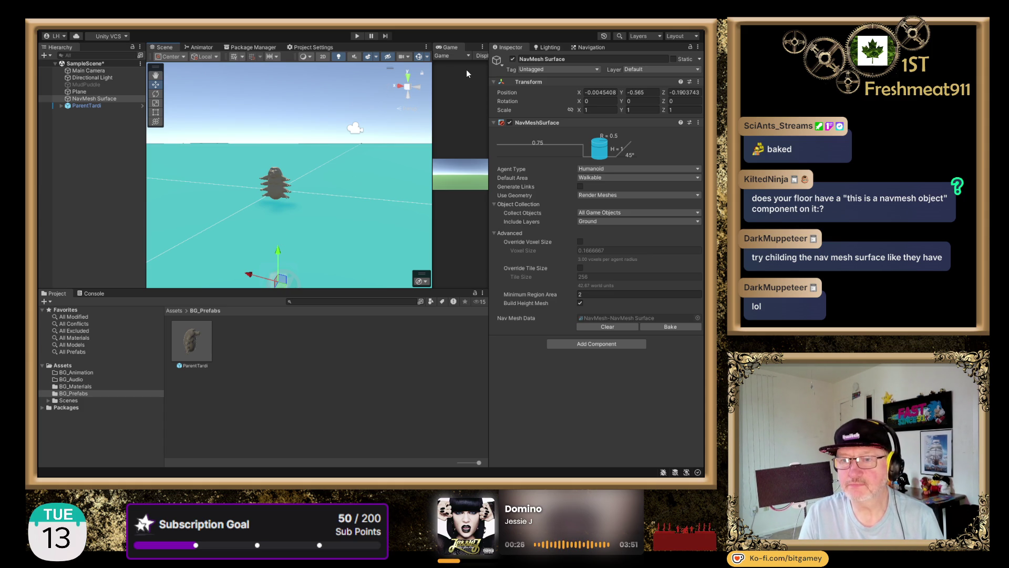
click(358, 36)
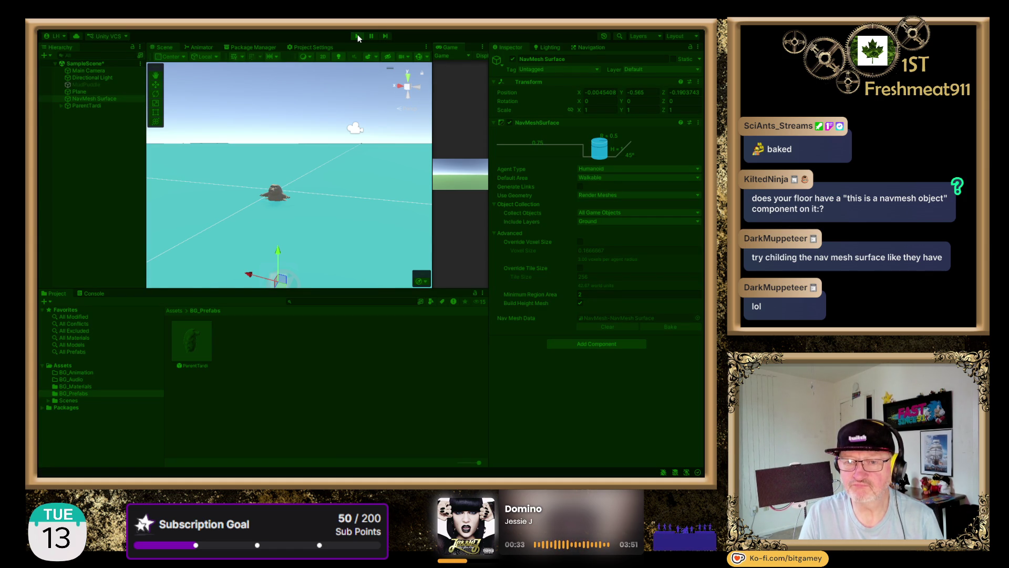
Run several test runs while nudging the NavMesh Surface height up and down.
mouse_move(315, 197)
mouse_down()
mouse_move(314, 162)
mouse_move(312, 207)
mouse_up()
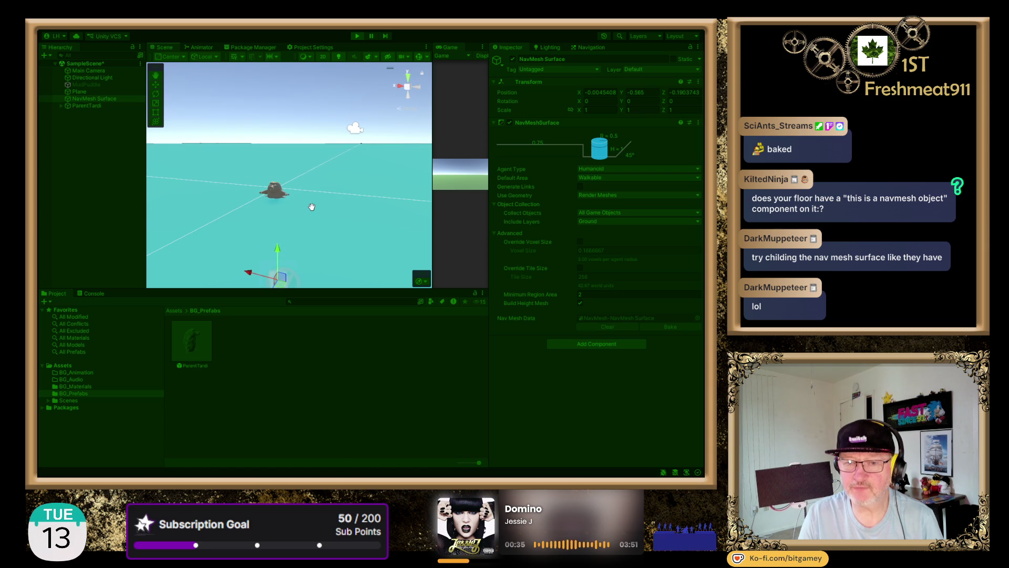
click(353, 36)
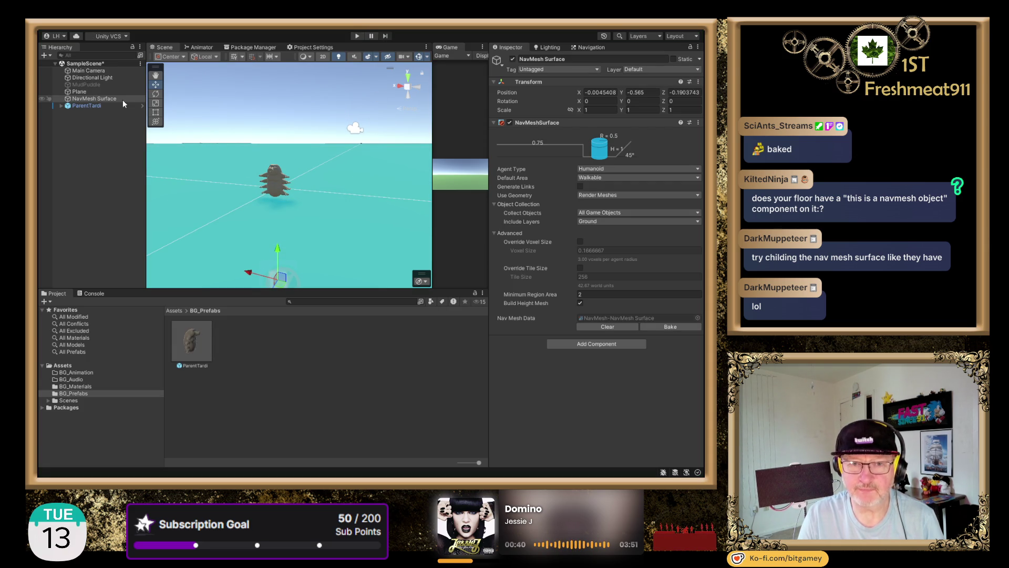
drag(279, 250, 282, 253)
click(356, 37)
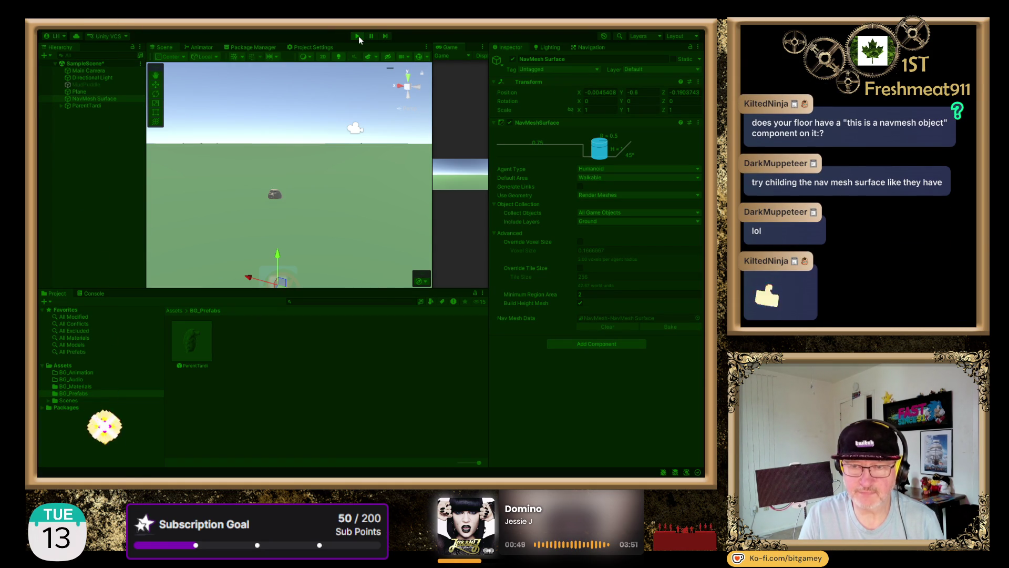
click(357, 36)
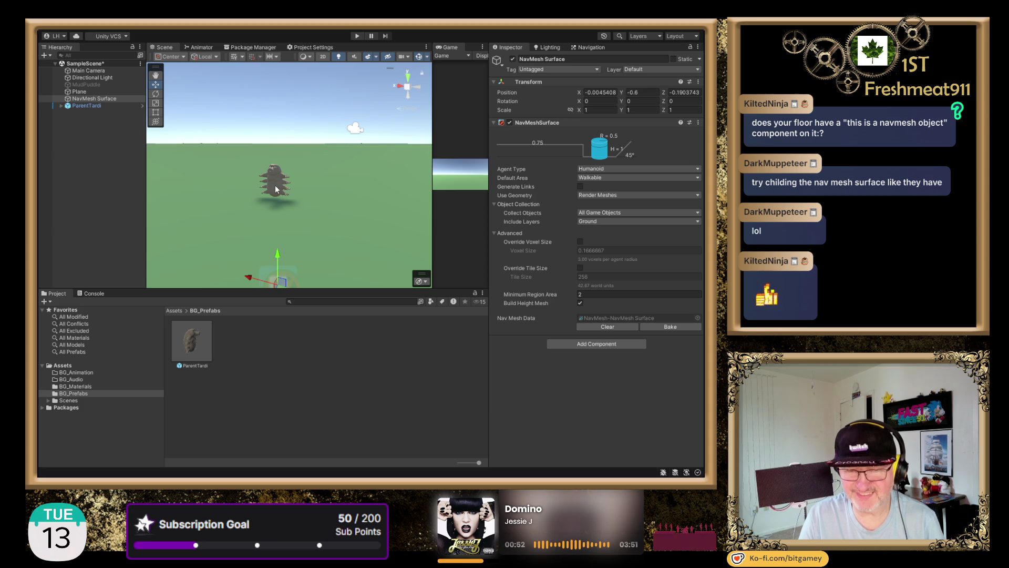
click(358, 35)
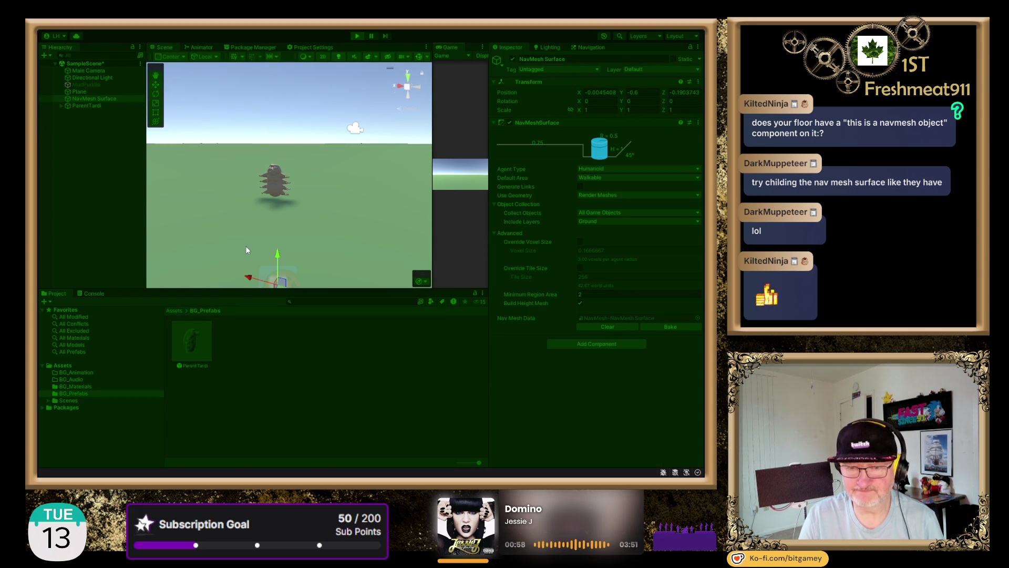
drag(279, 251, 280, 245)
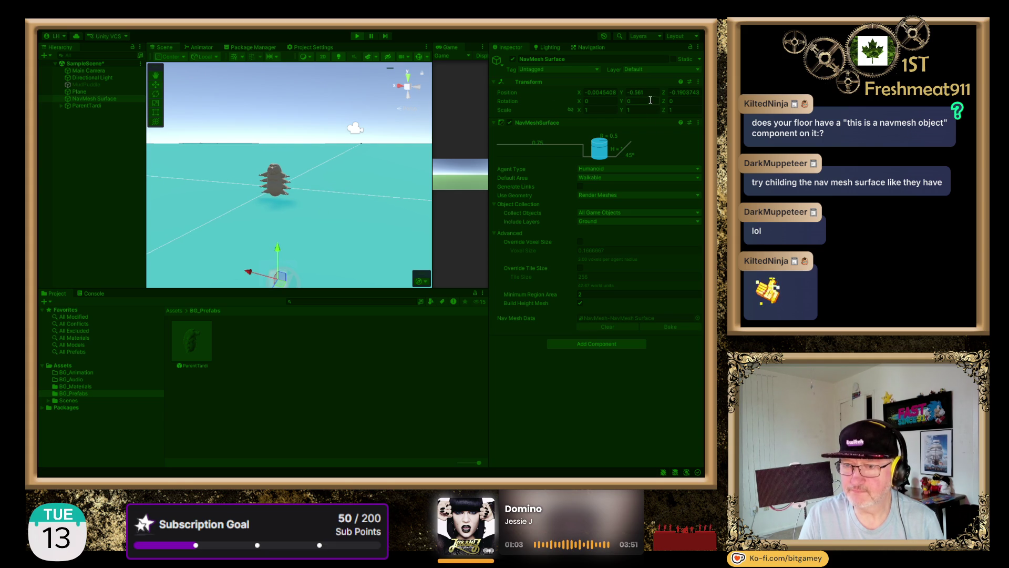
click(356, 36)
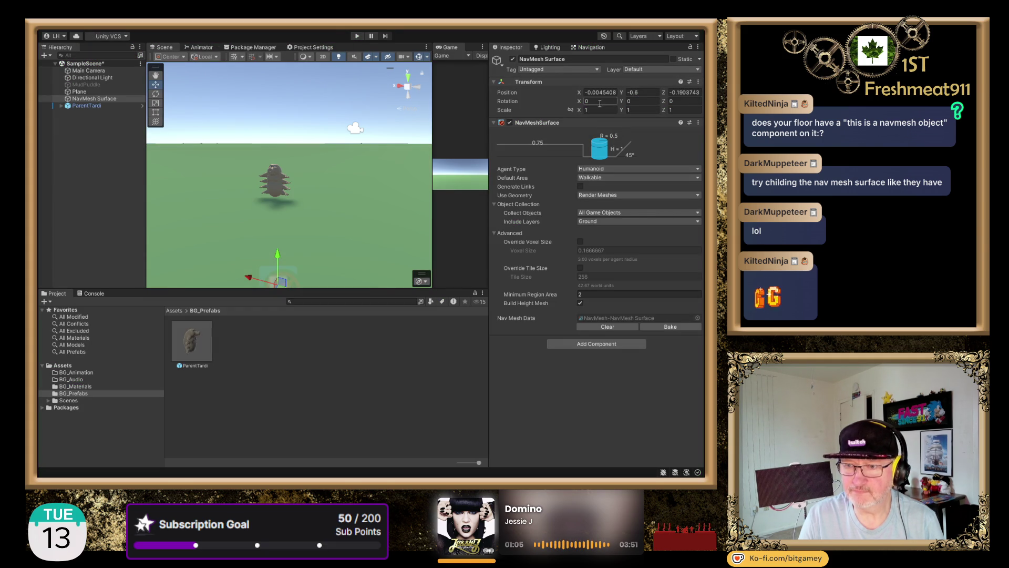
Set the NavMesh Surface Position Y to -0.5, test it, then select ParentTardi.
click(639, 94)
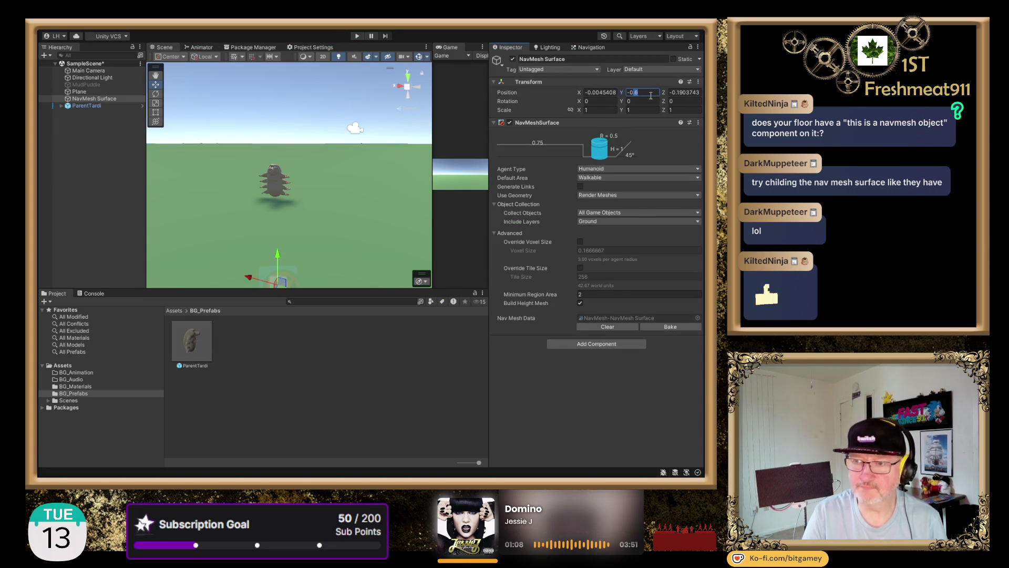
key(BackSpace)
text(5)
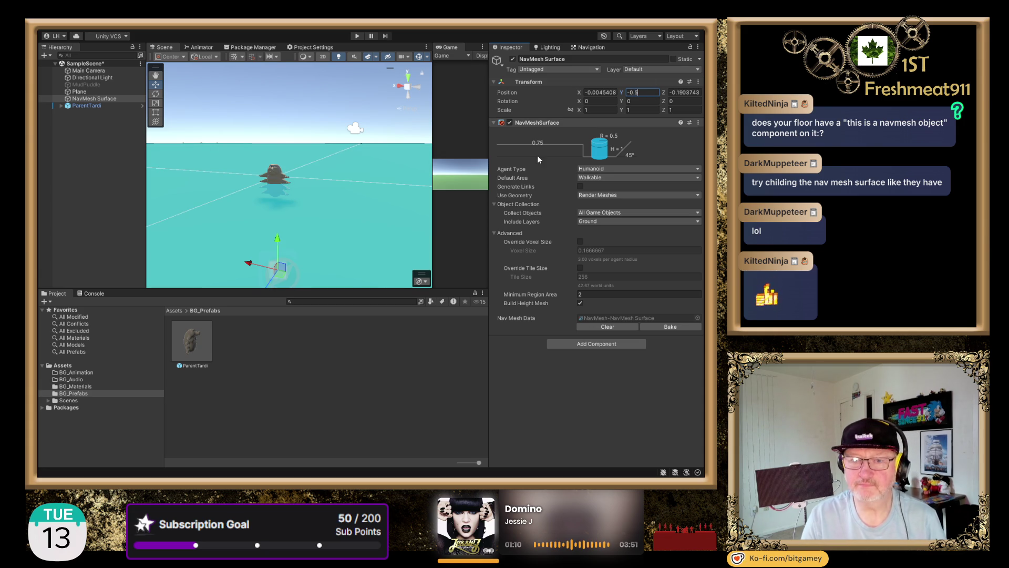
click(357, 36)
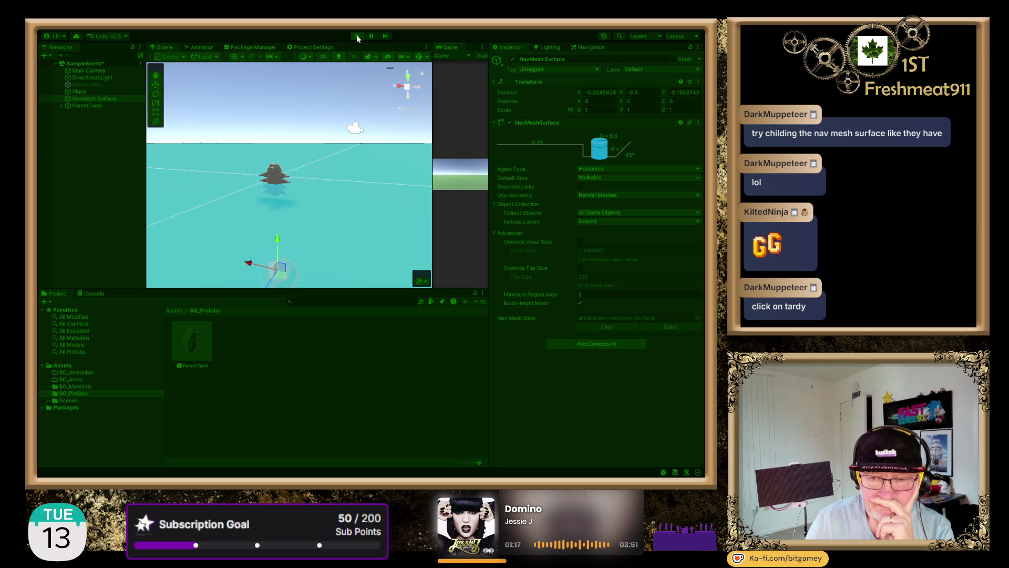
click(356, 35)
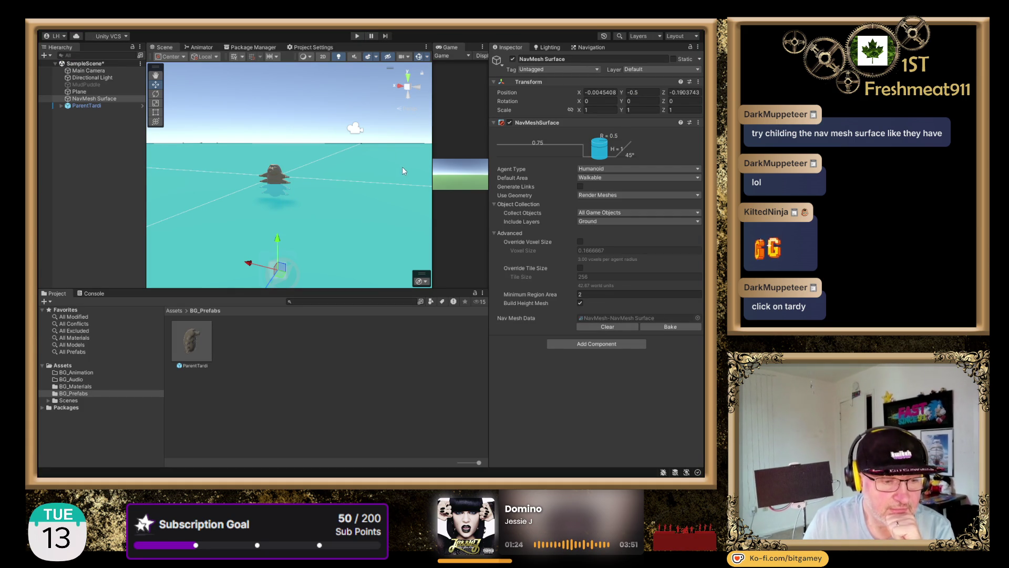
click(76, 106)
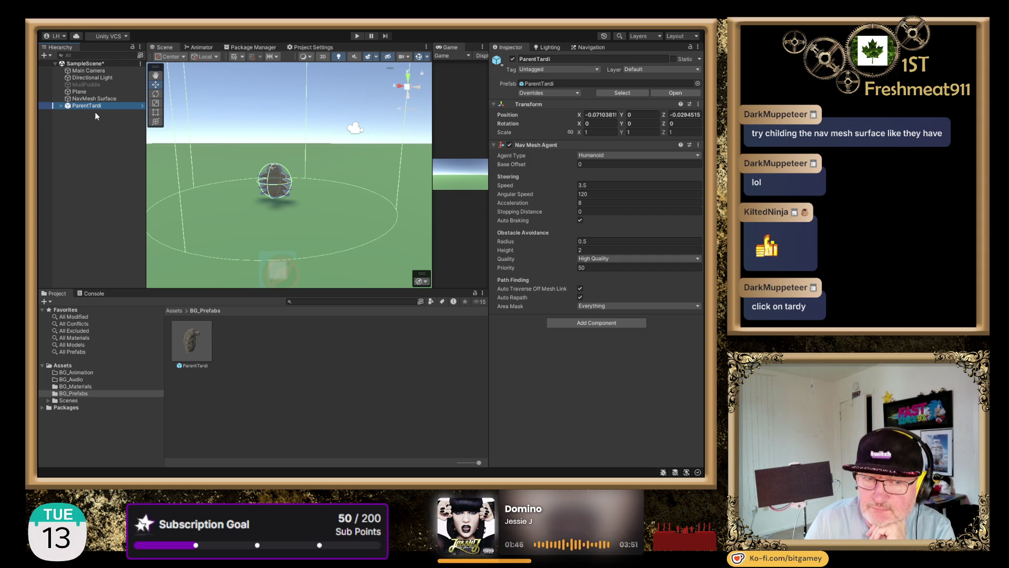
Expand ParentTardi, inspect its Tardigrade child, reselect ParentTardi and zoom out to the agent cylinder.
click(61, 107)
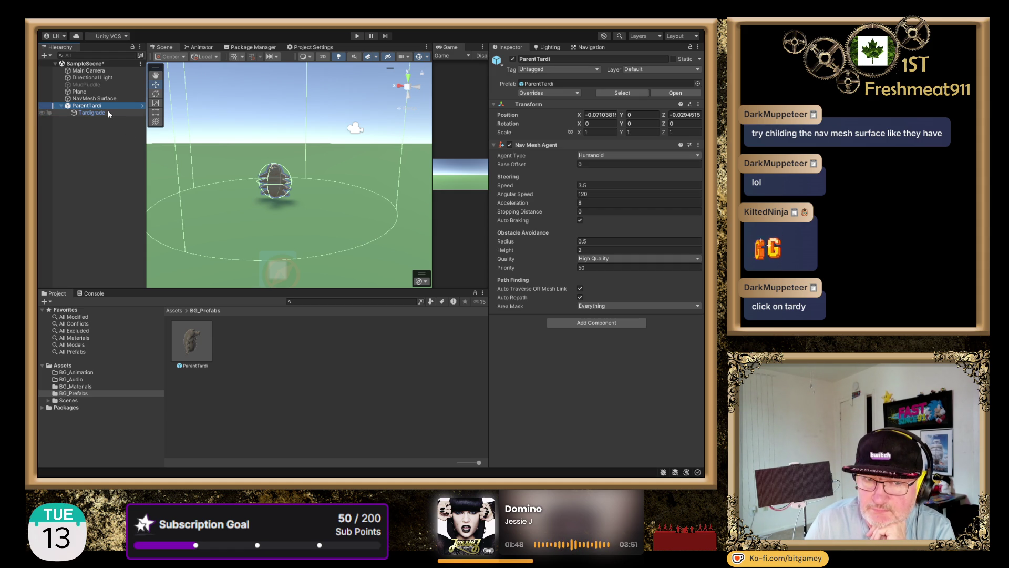
click(93, 113)
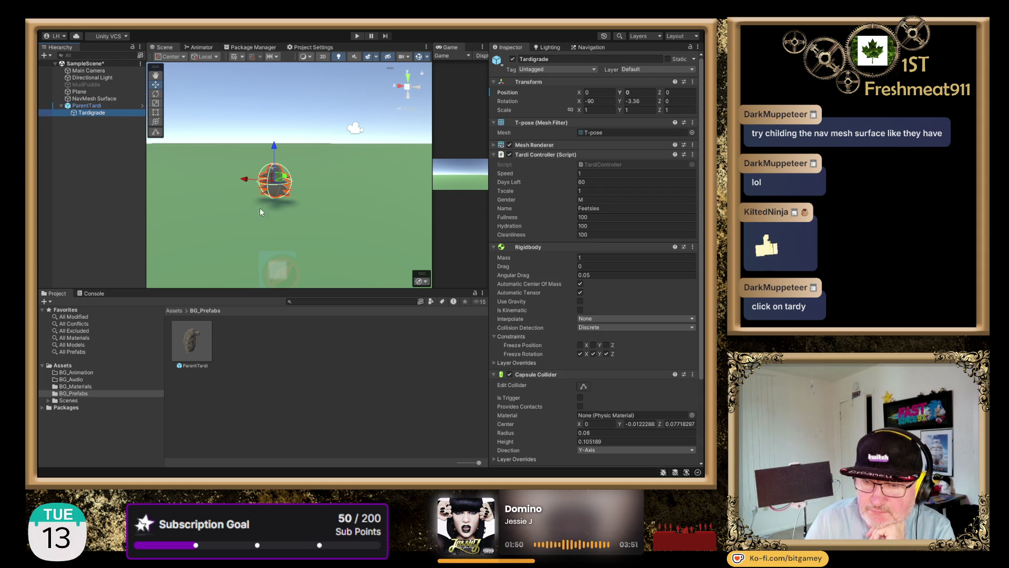
scroll(534, 279, down, 5)
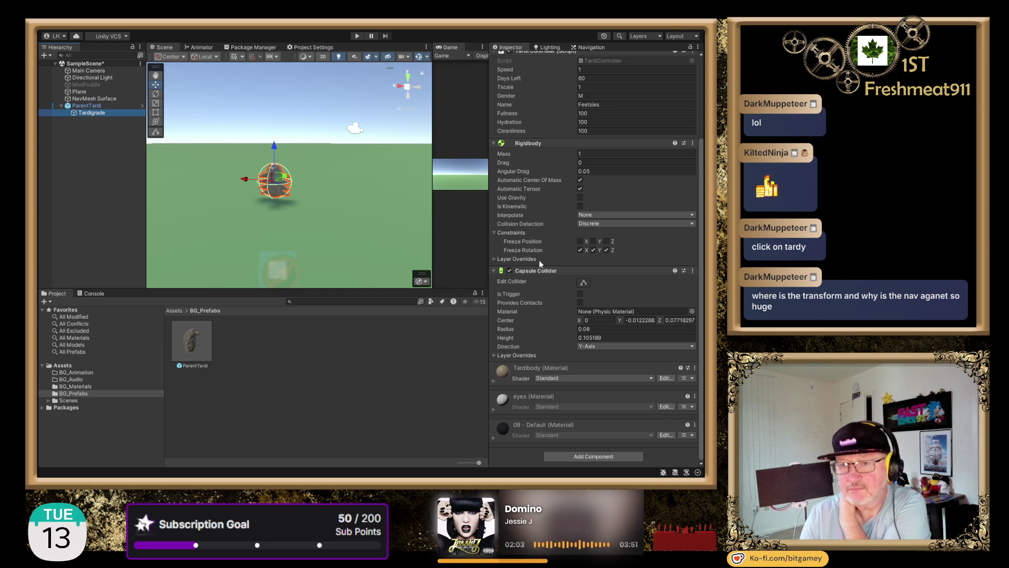
scroll(538, 259, up, 3)
click(98, 107)
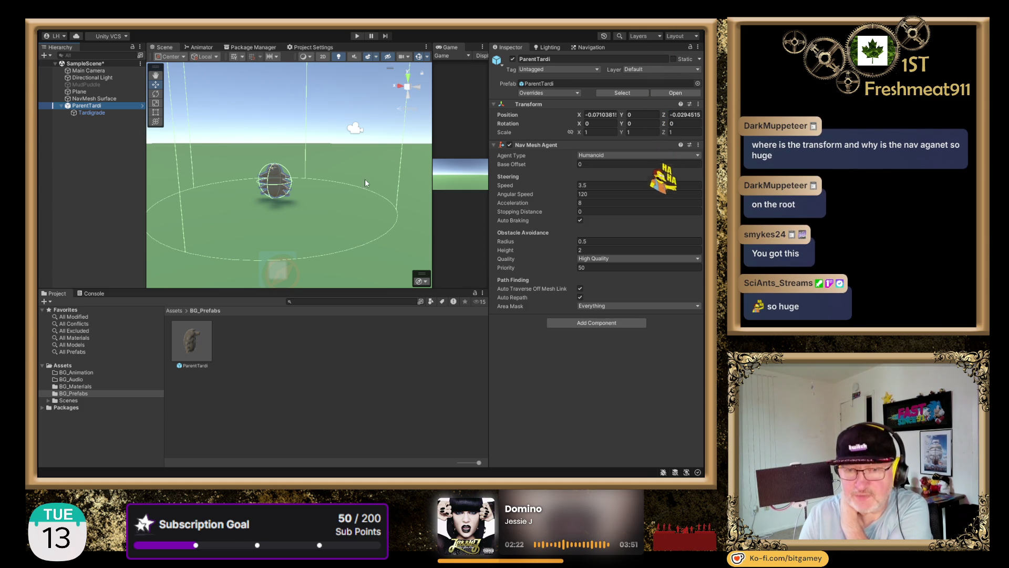
drag(355, 172, 381, 287)
scroll(317, 180, up, 5)
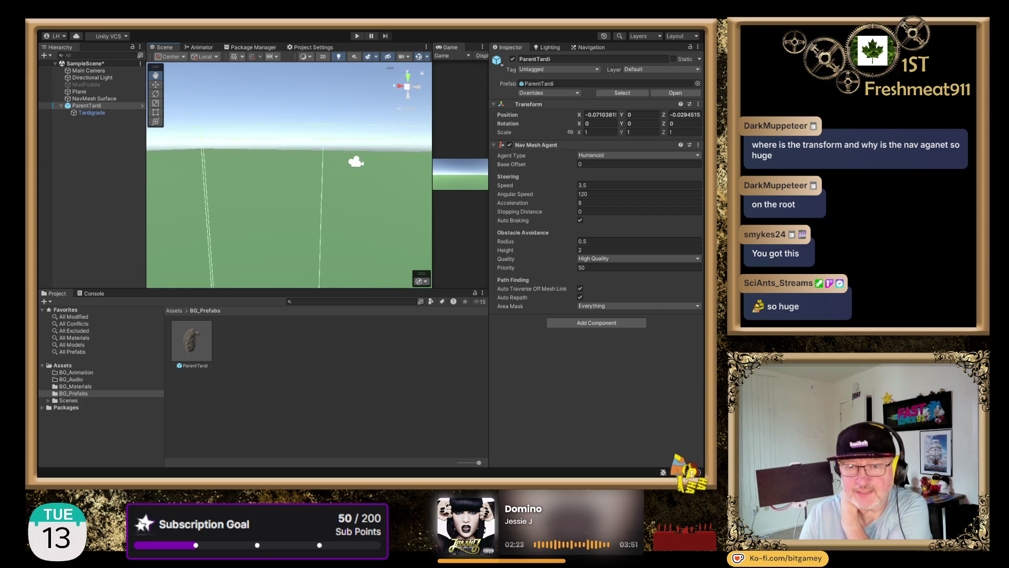
scroll(308, 200, down, 4)
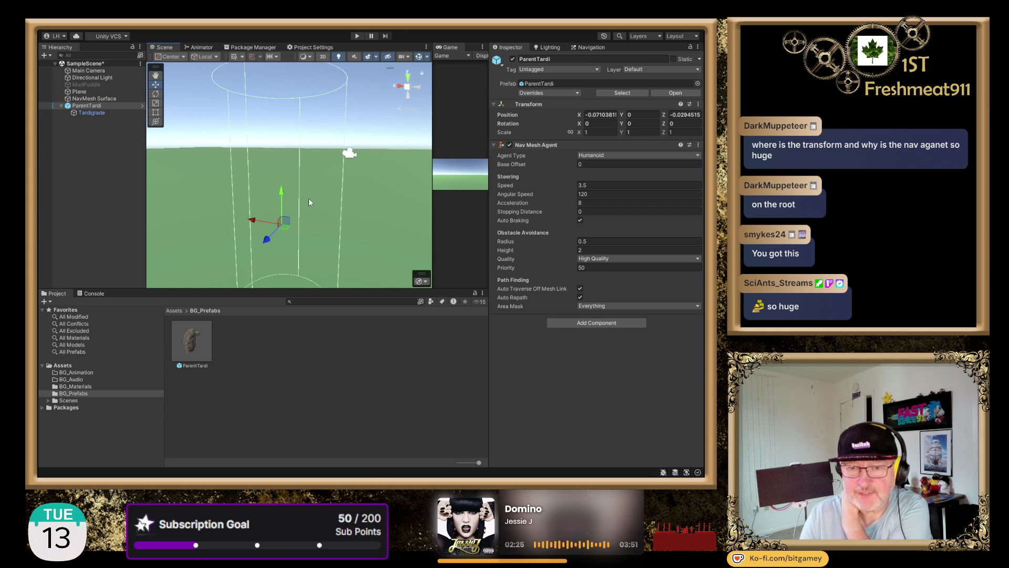
drag(315, 207, 322, 183)
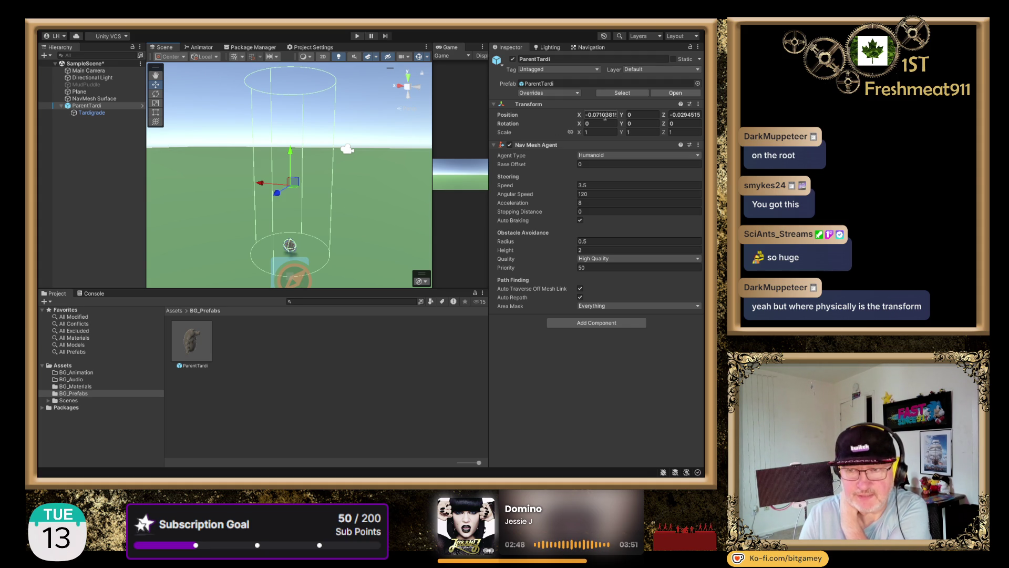
click(685, 115)
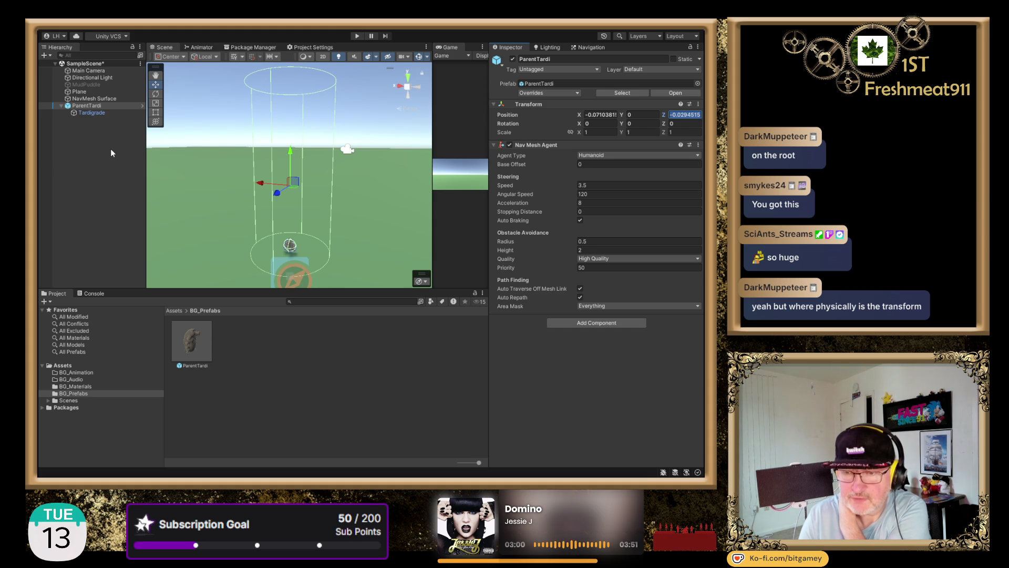
Shrink the agent height to about 1.4 and radius to 0.22, framing ParentTardi.
drag(503, 250, 473, 253)
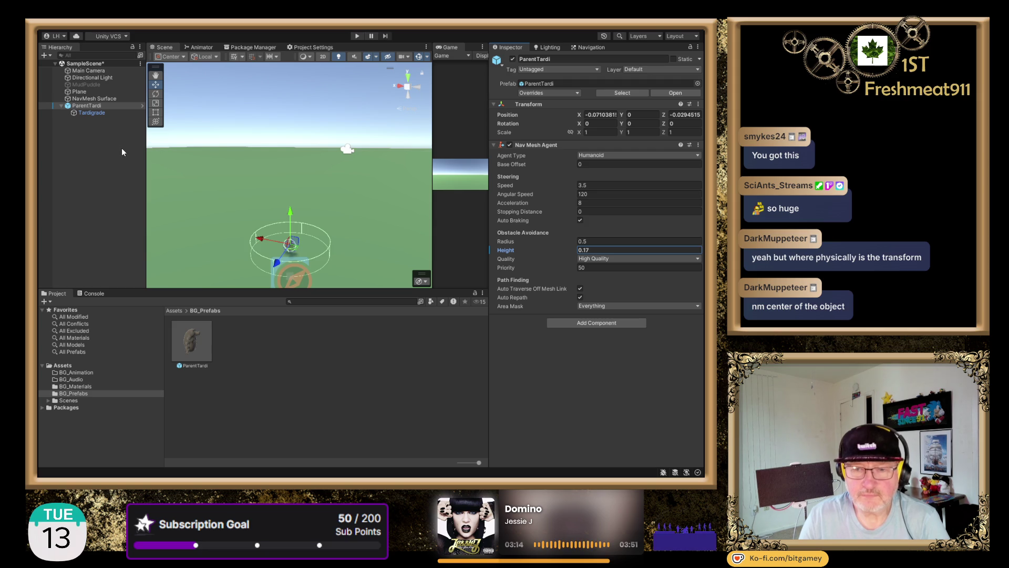
key(f)
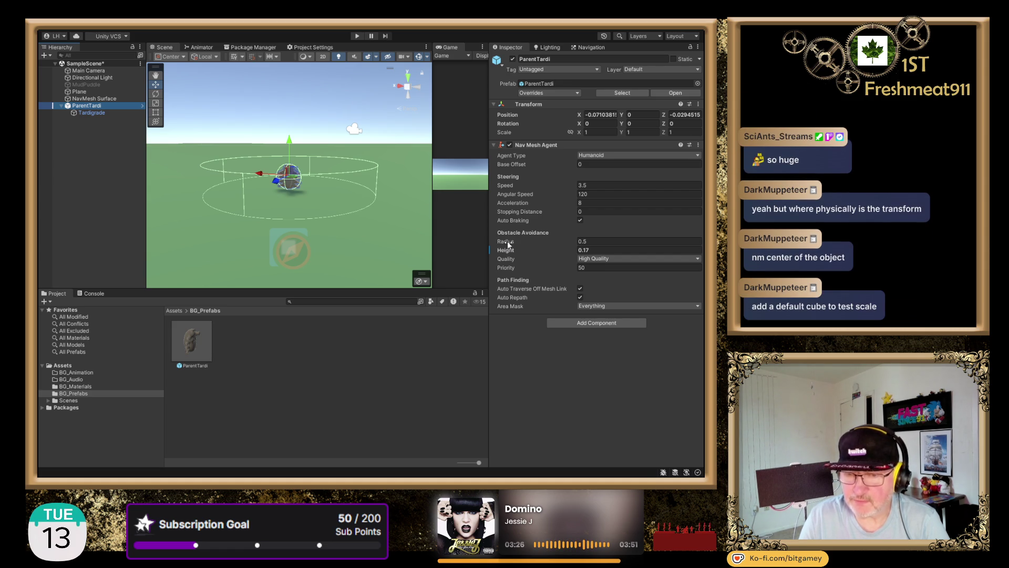
drag(508, 243, 501, 242)
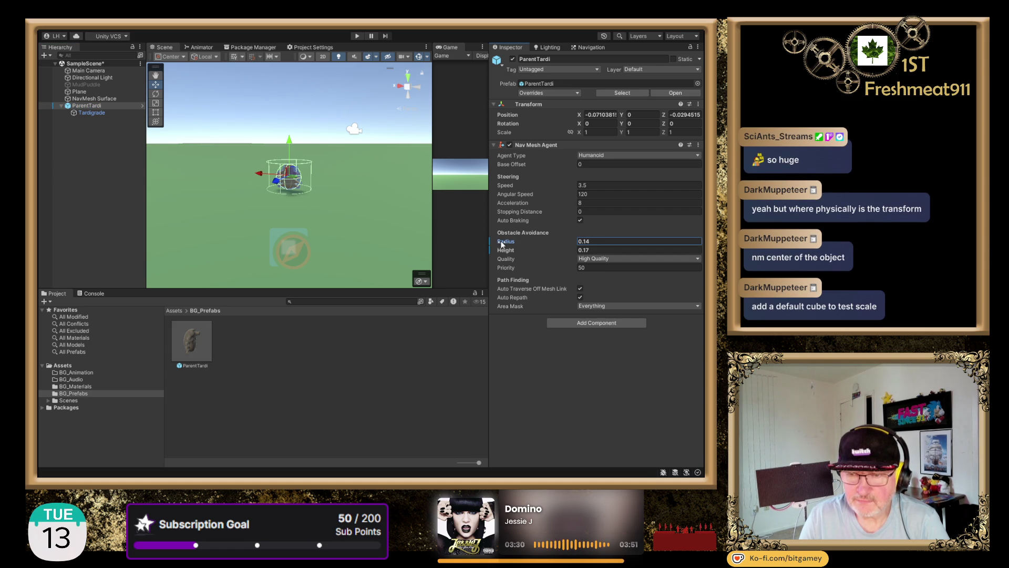
Refine the agent Radius through 0.13 and 0.11 down to 0.1.
click(619, 242)
key(BackSpace)
text(3)
key(Return)
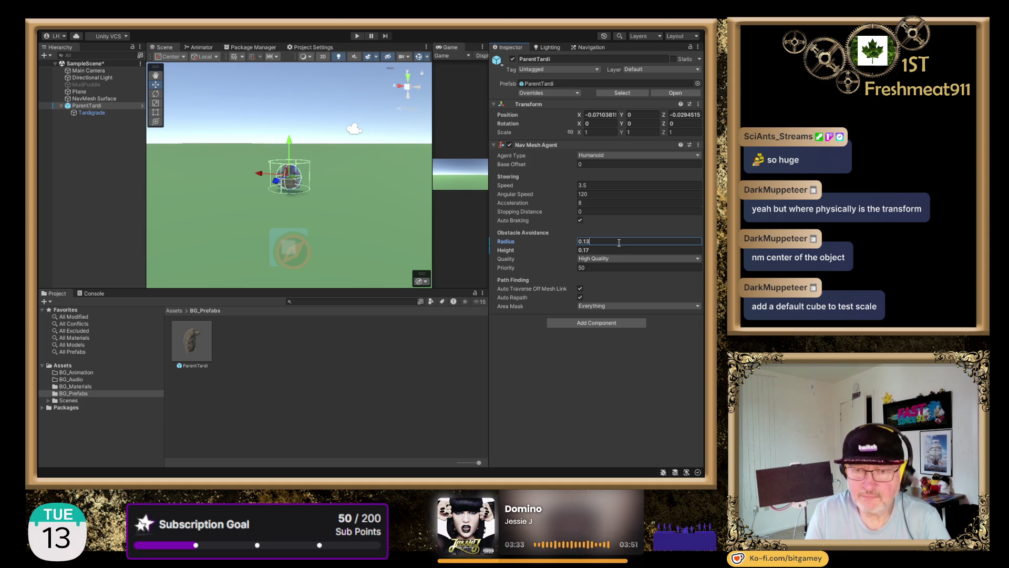
text(0.11)
key(Return)
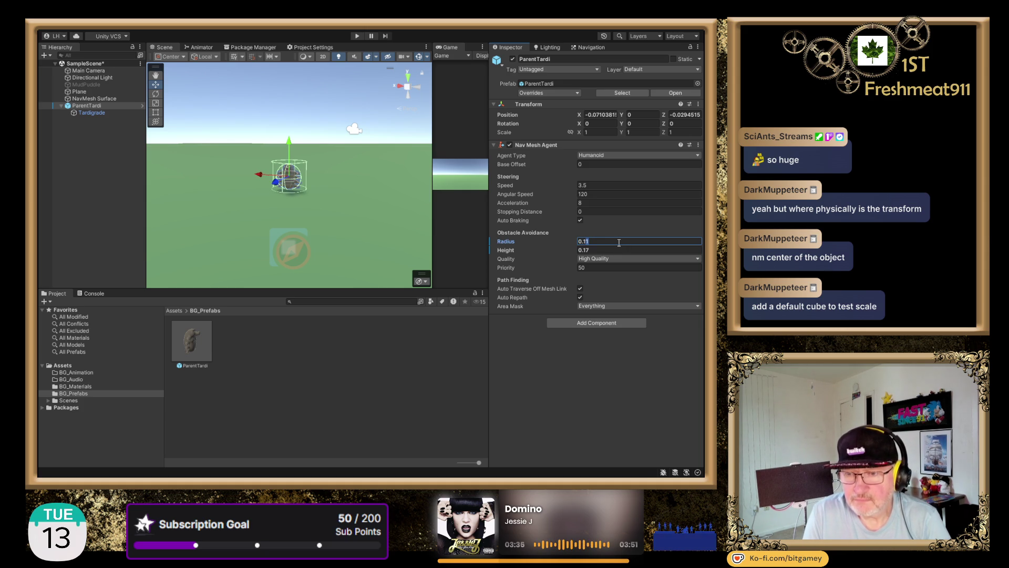
text(0.1)
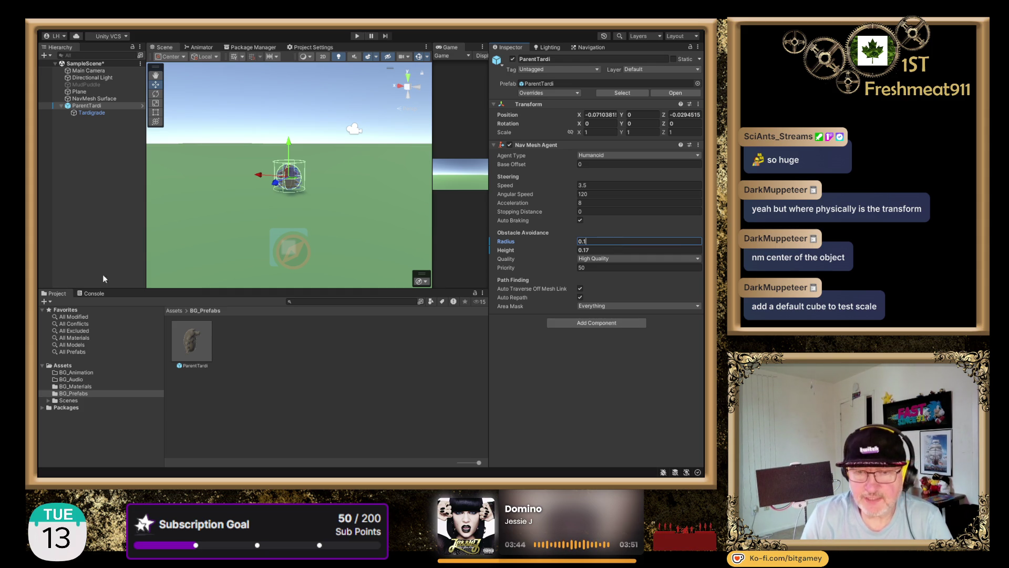
click(90, 178)
click(86, 163)
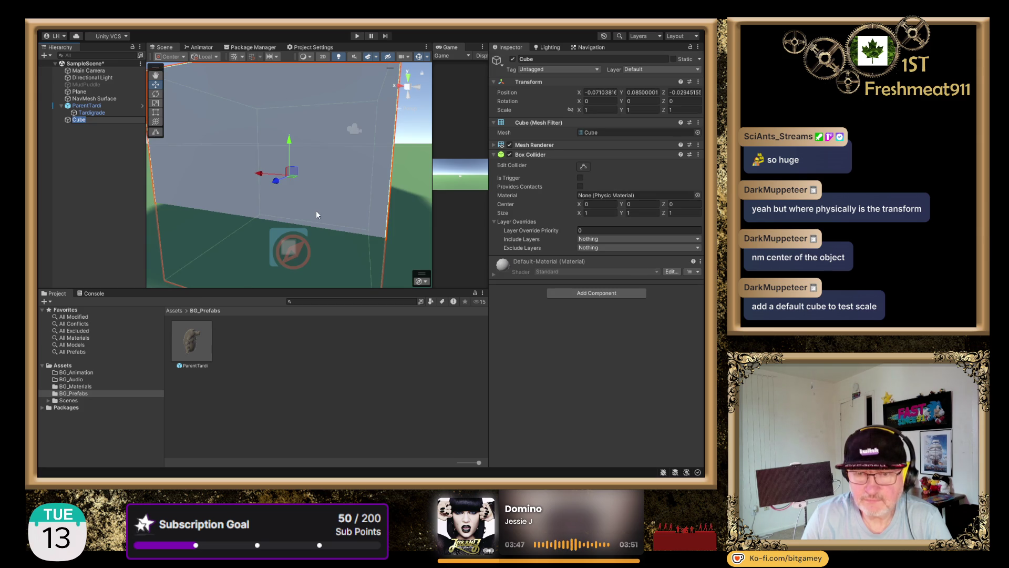
scroll(318, 210, down, 5)
drag(386, 170, 287, 201)
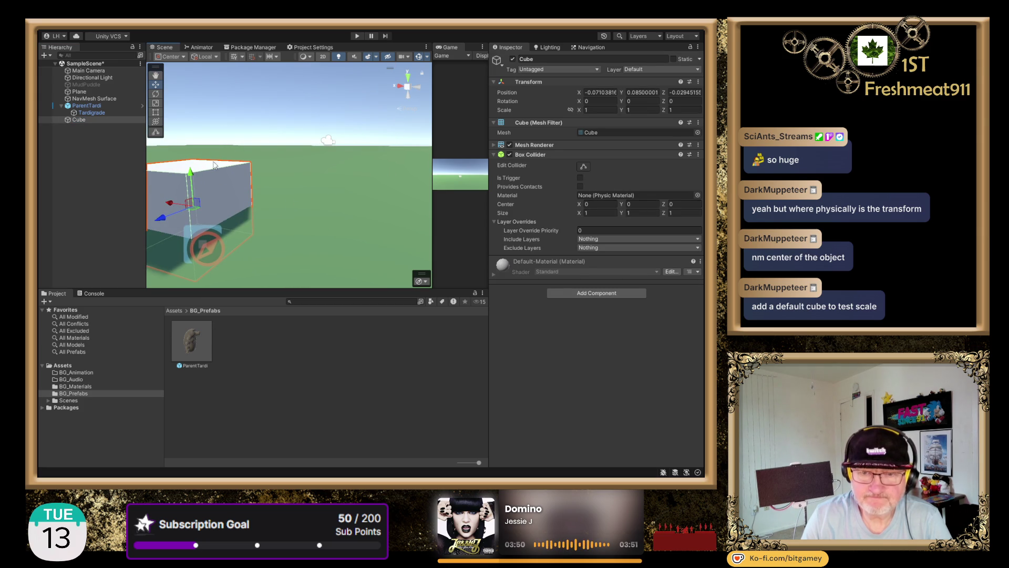
drag(191, 173, 203, 136)
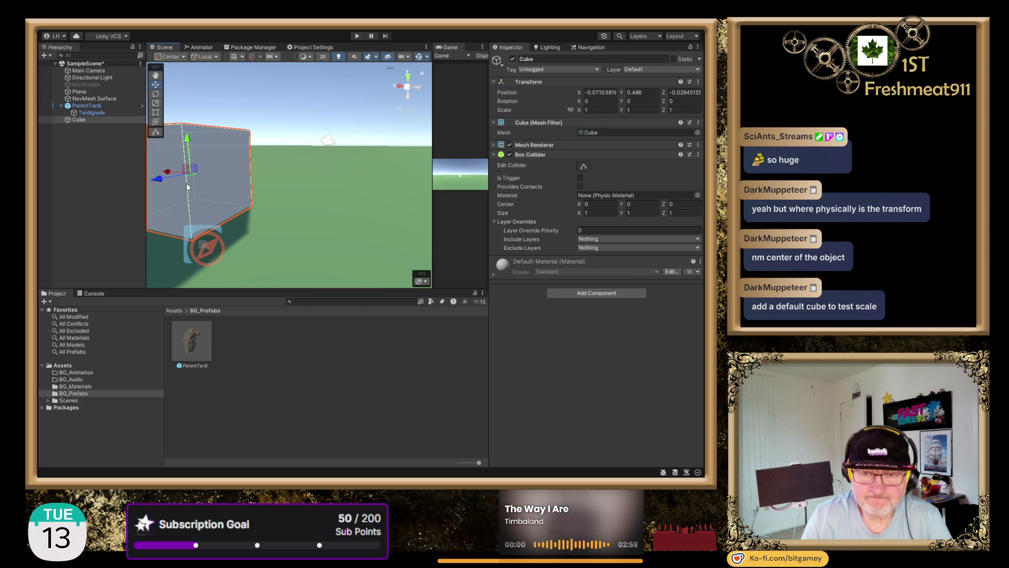
drag(169, 172, 151, 179)
key(f)
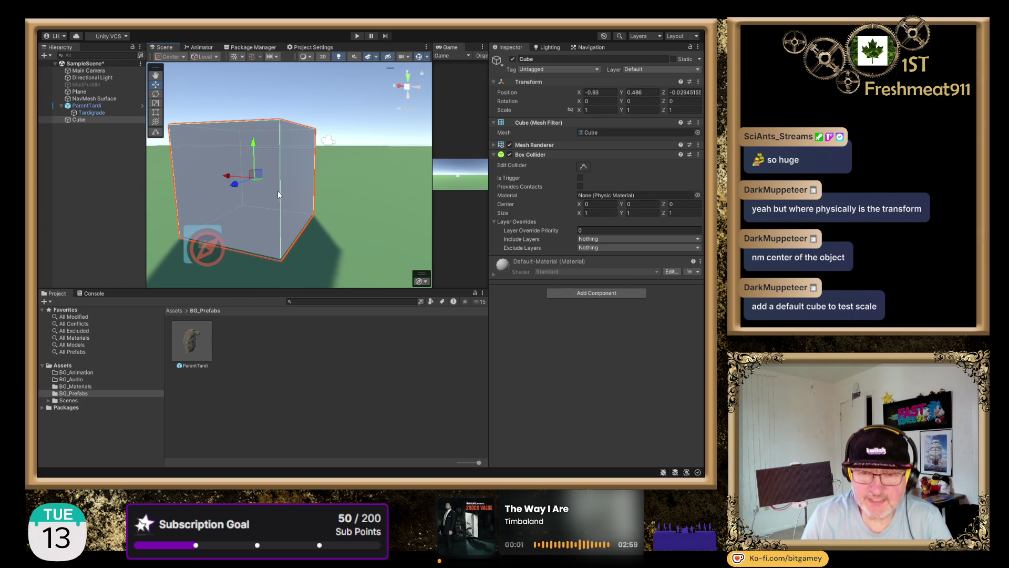
drag(278, 191, 386, 191)
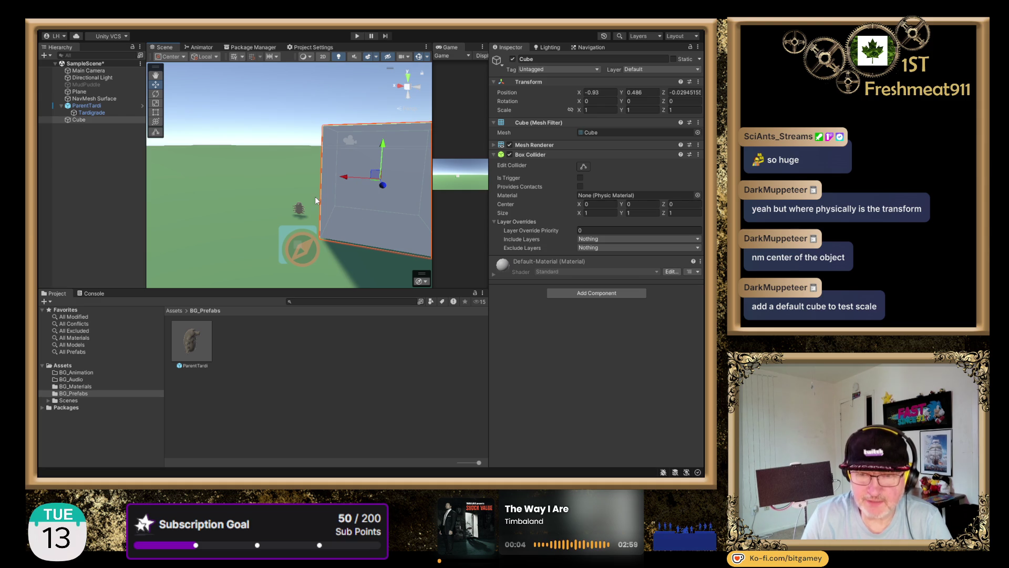
mouse_move(263, 196)
mouse_down()
mouse_move(270, 192)
mouse_move(241, 182)
mouse_move(310, 188)
mouse_move(299, 190)
mouse_up()
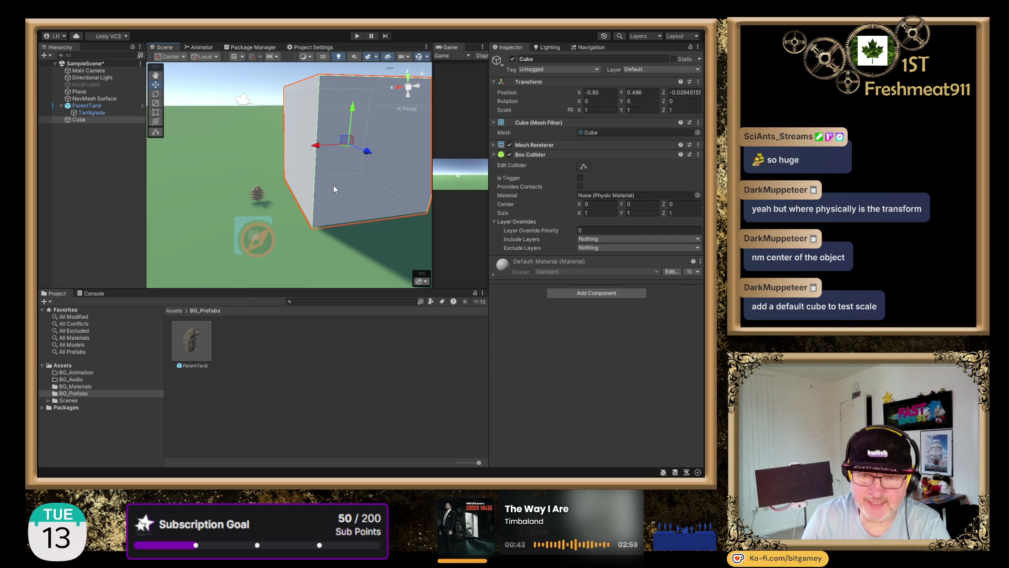
drag(334, 187, 310, 219)
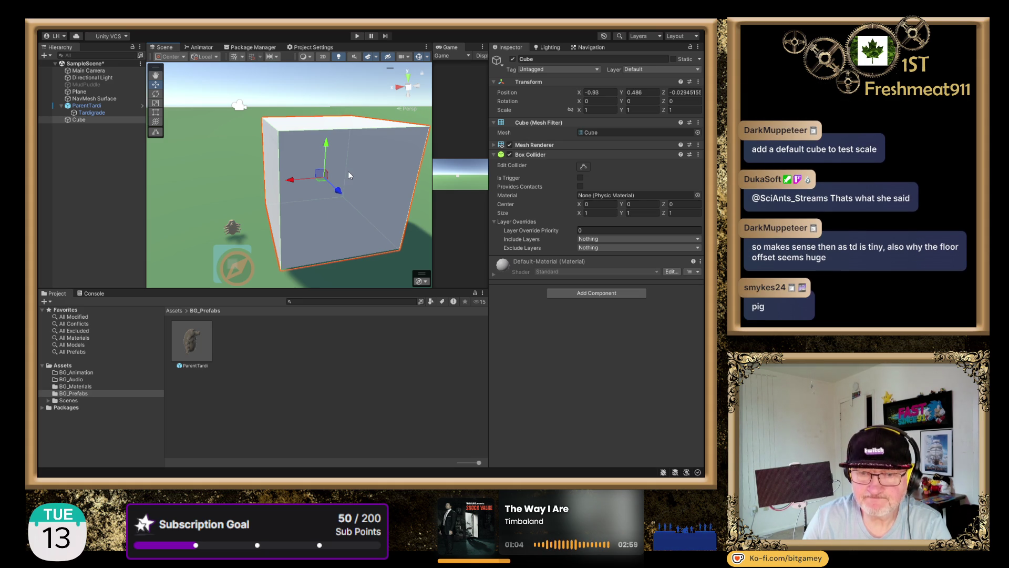
key(Delete)
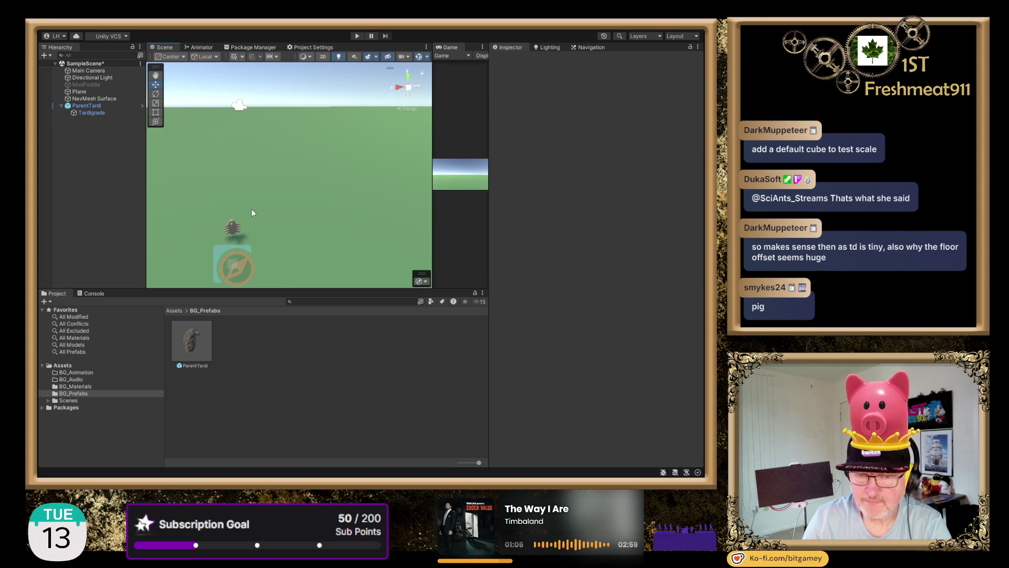
Frame ParentTardi in the Scene view and do a quick test run.
double_click(100, 106)
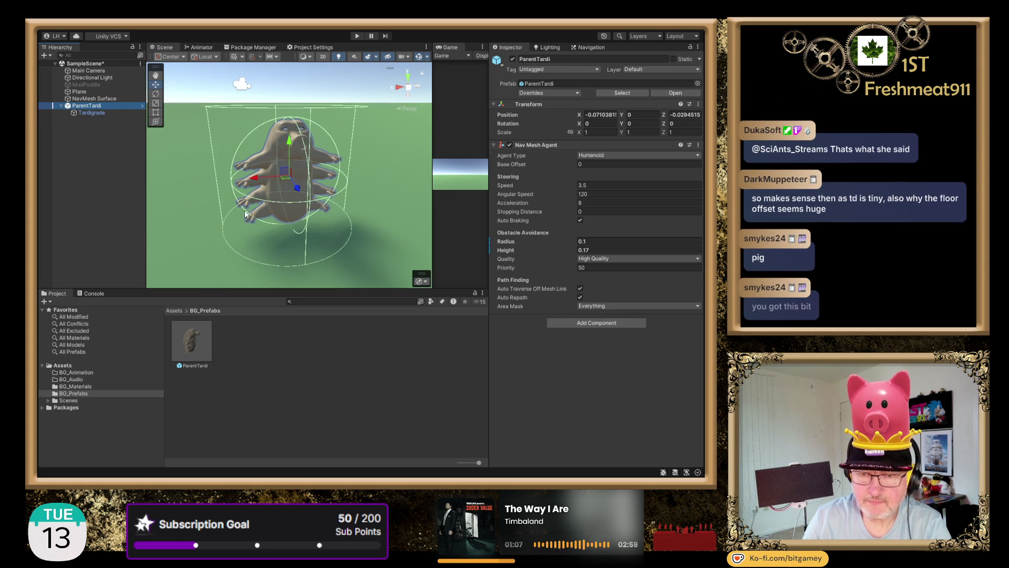
scroll(311, 174, down, 3)
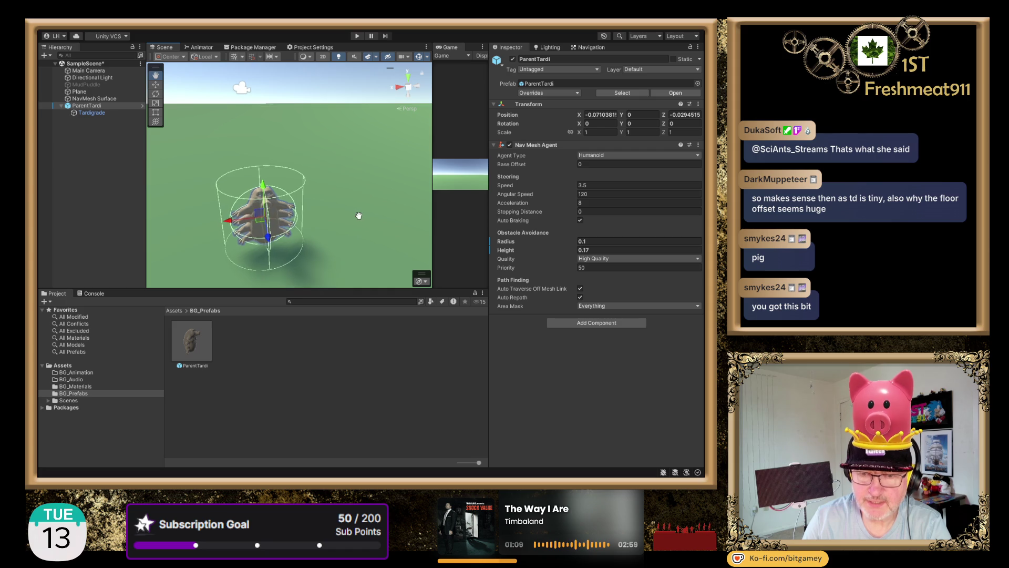
mouse_move(362, 222)
mouse_down()
mouse_move(354, 213)
mouse_move(345, 226)
mouse_up()
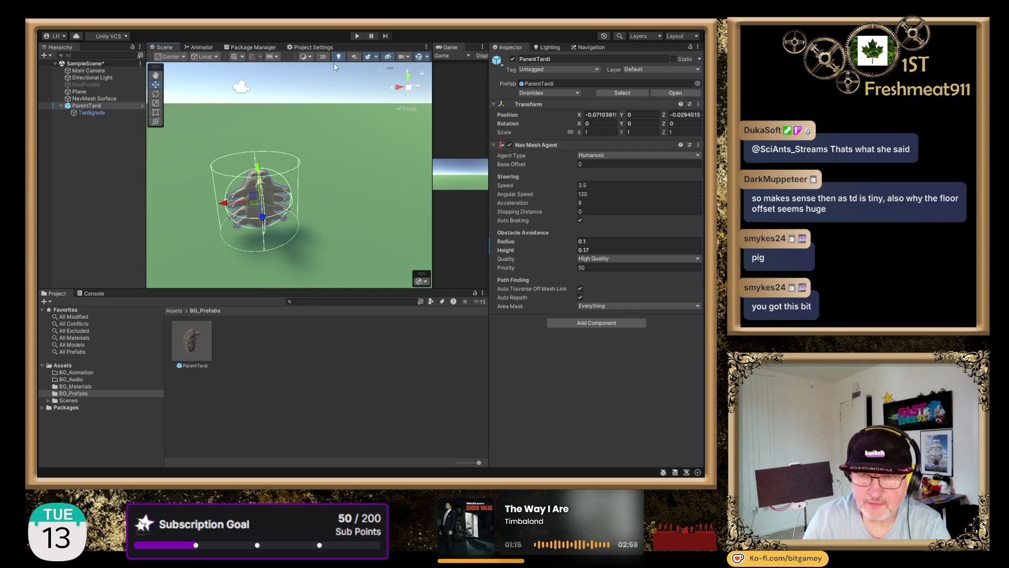
click(357, 35)
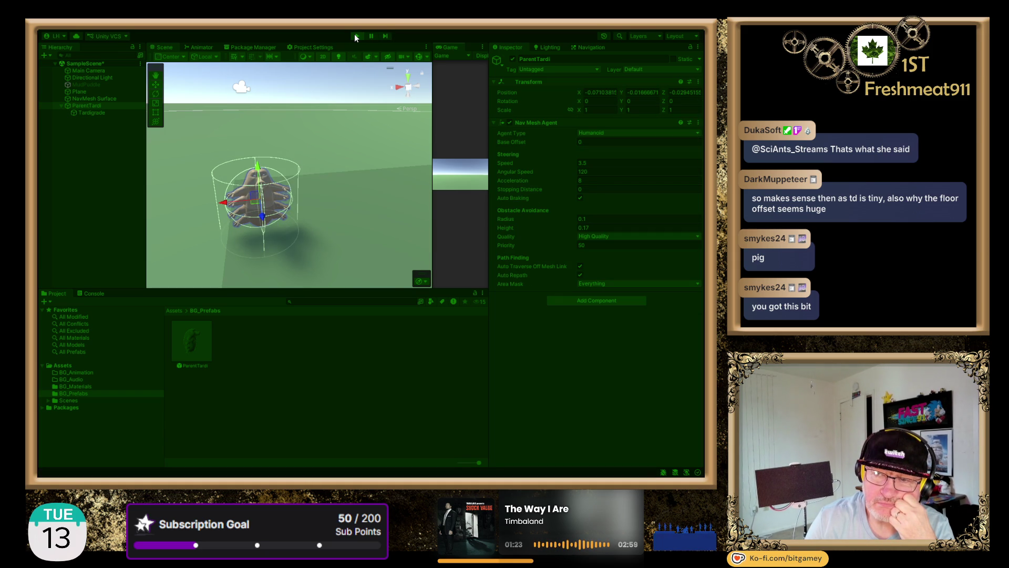
click(355, 37)
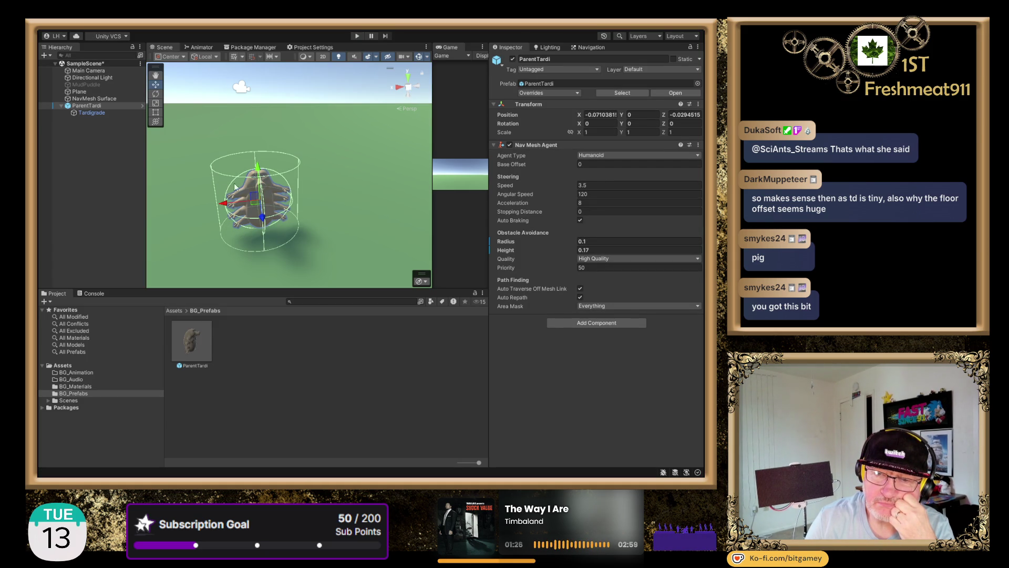
Inspect Tardigrade and ParentTardi, then select NavMesh Surface to show its baked area.
click(86, 113)
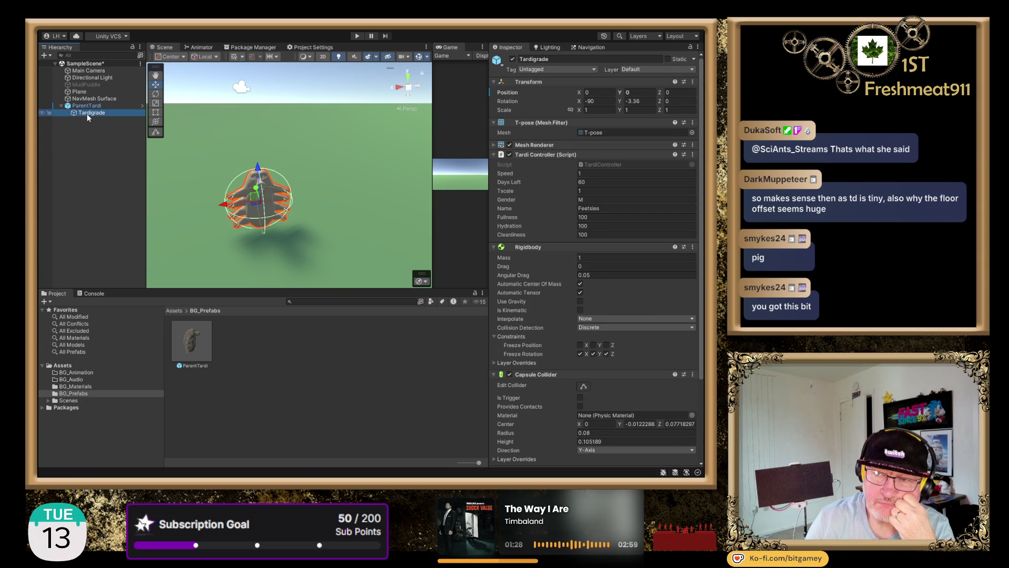
click(94, 104)
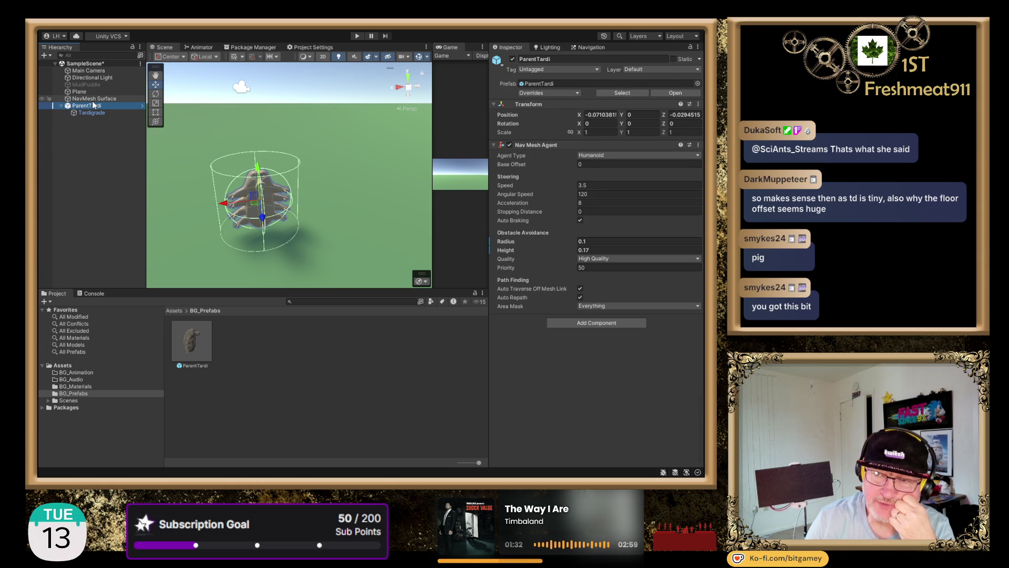
click(99, 99)
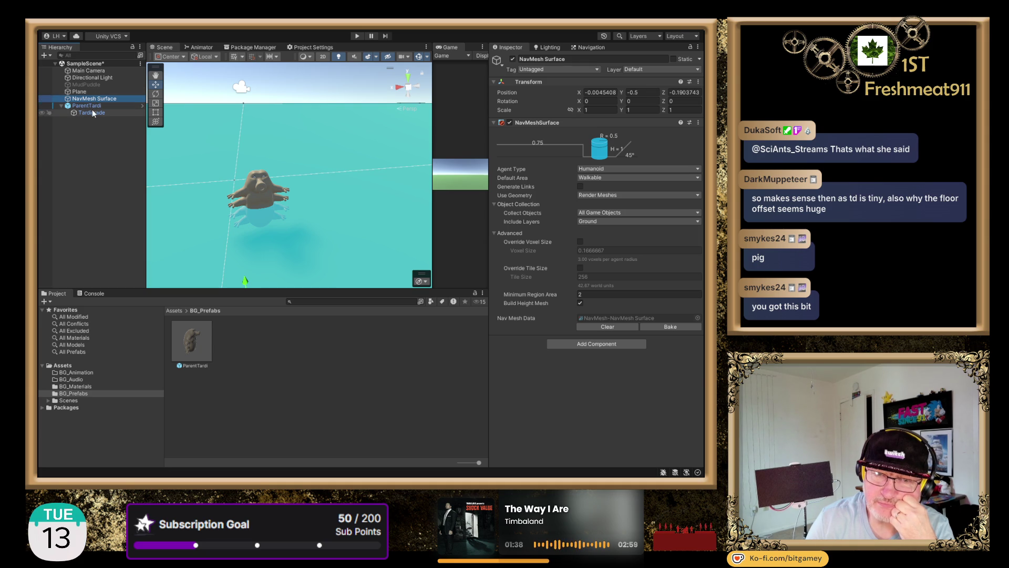
Select ParentTardi to show its Nav Mesh Agent settings (radius 0.1, height 0.17).
click(86, 105)
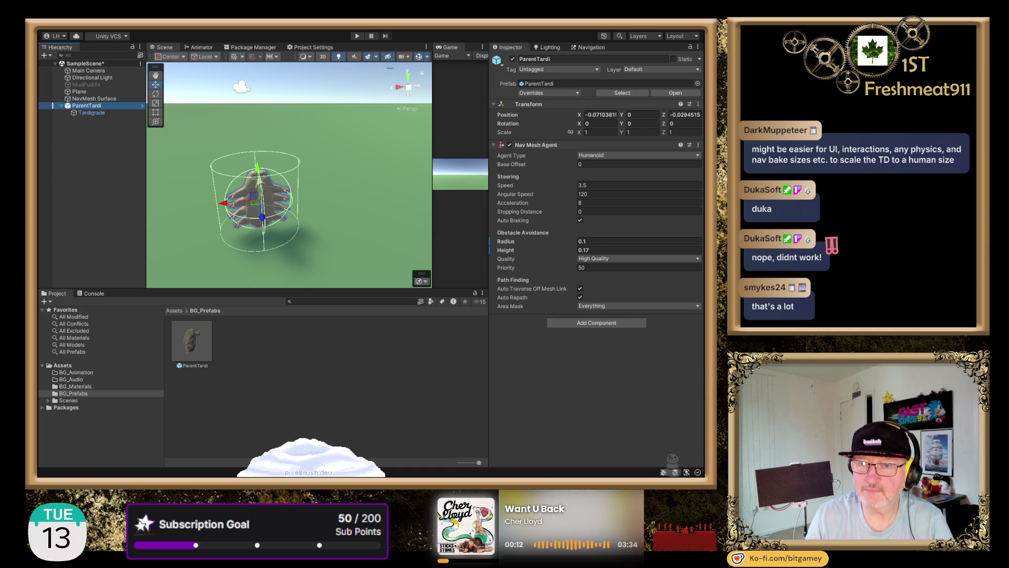
click(512, 169)
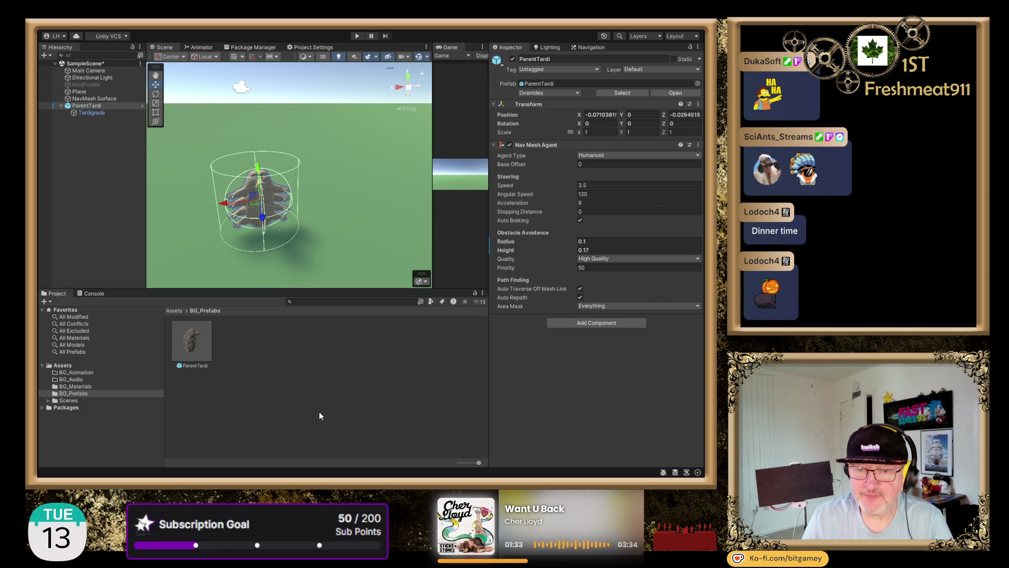
click(93, 107)
click(563, 95)
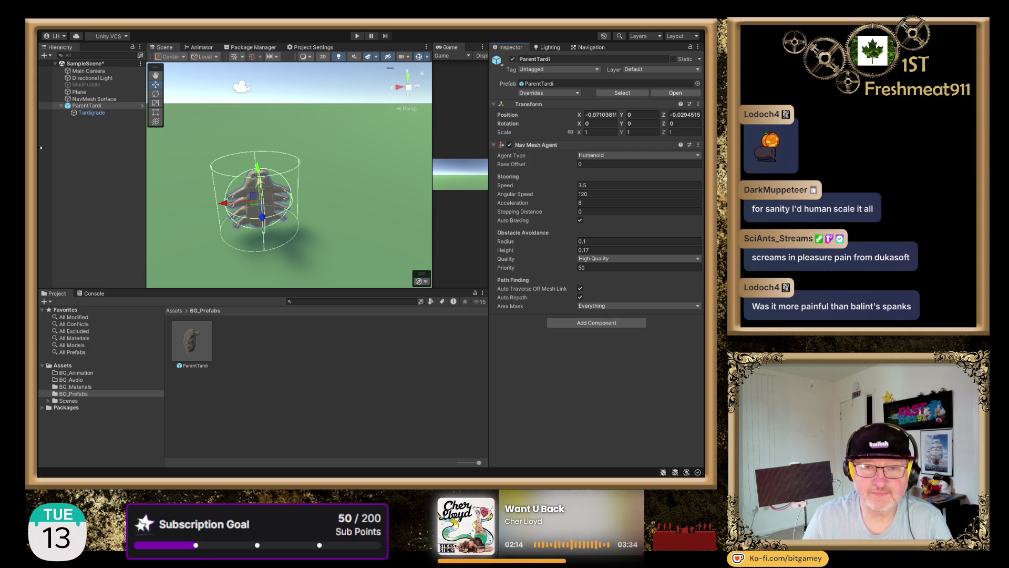
click(79, 159)
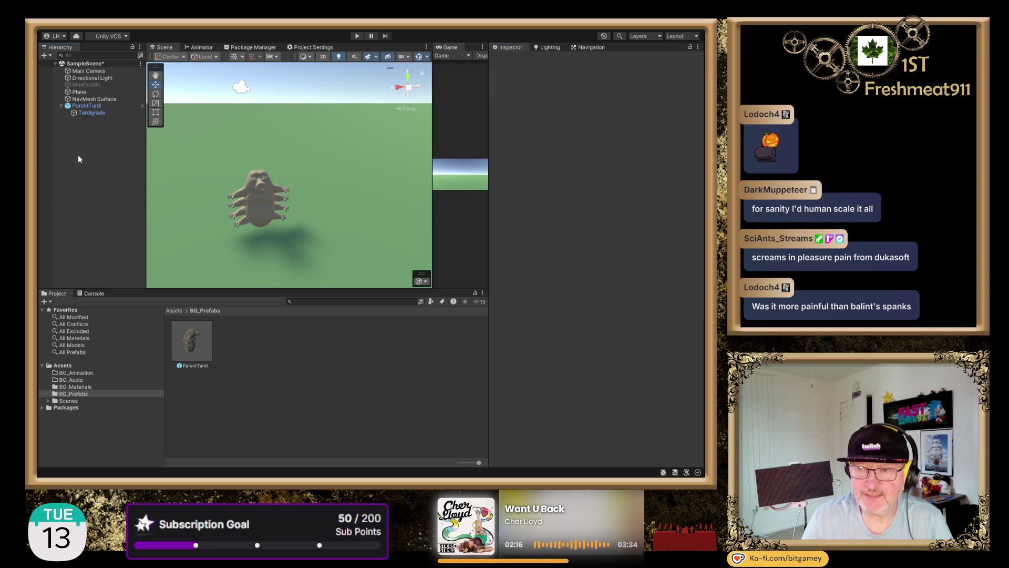
click(100, 105)
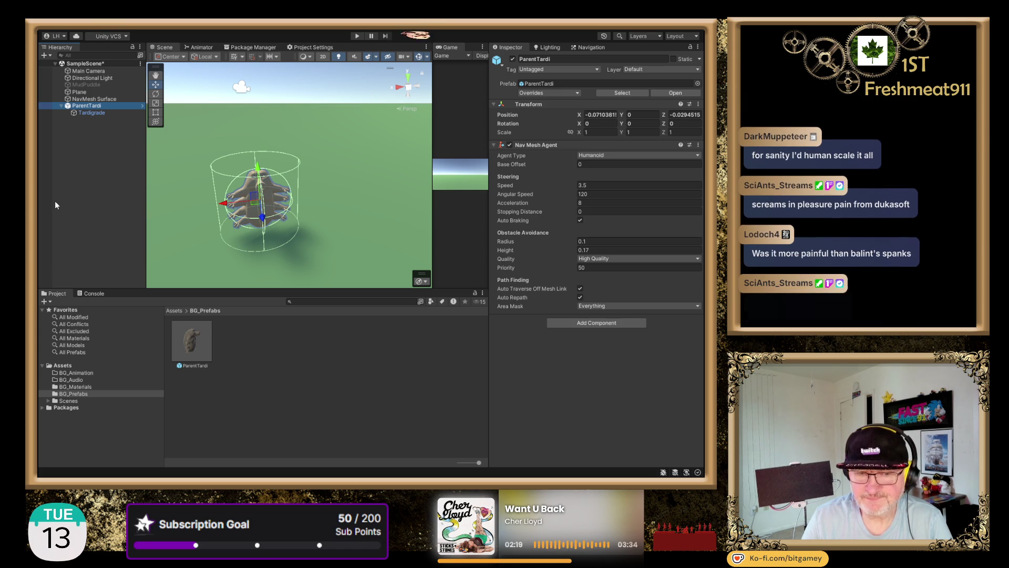